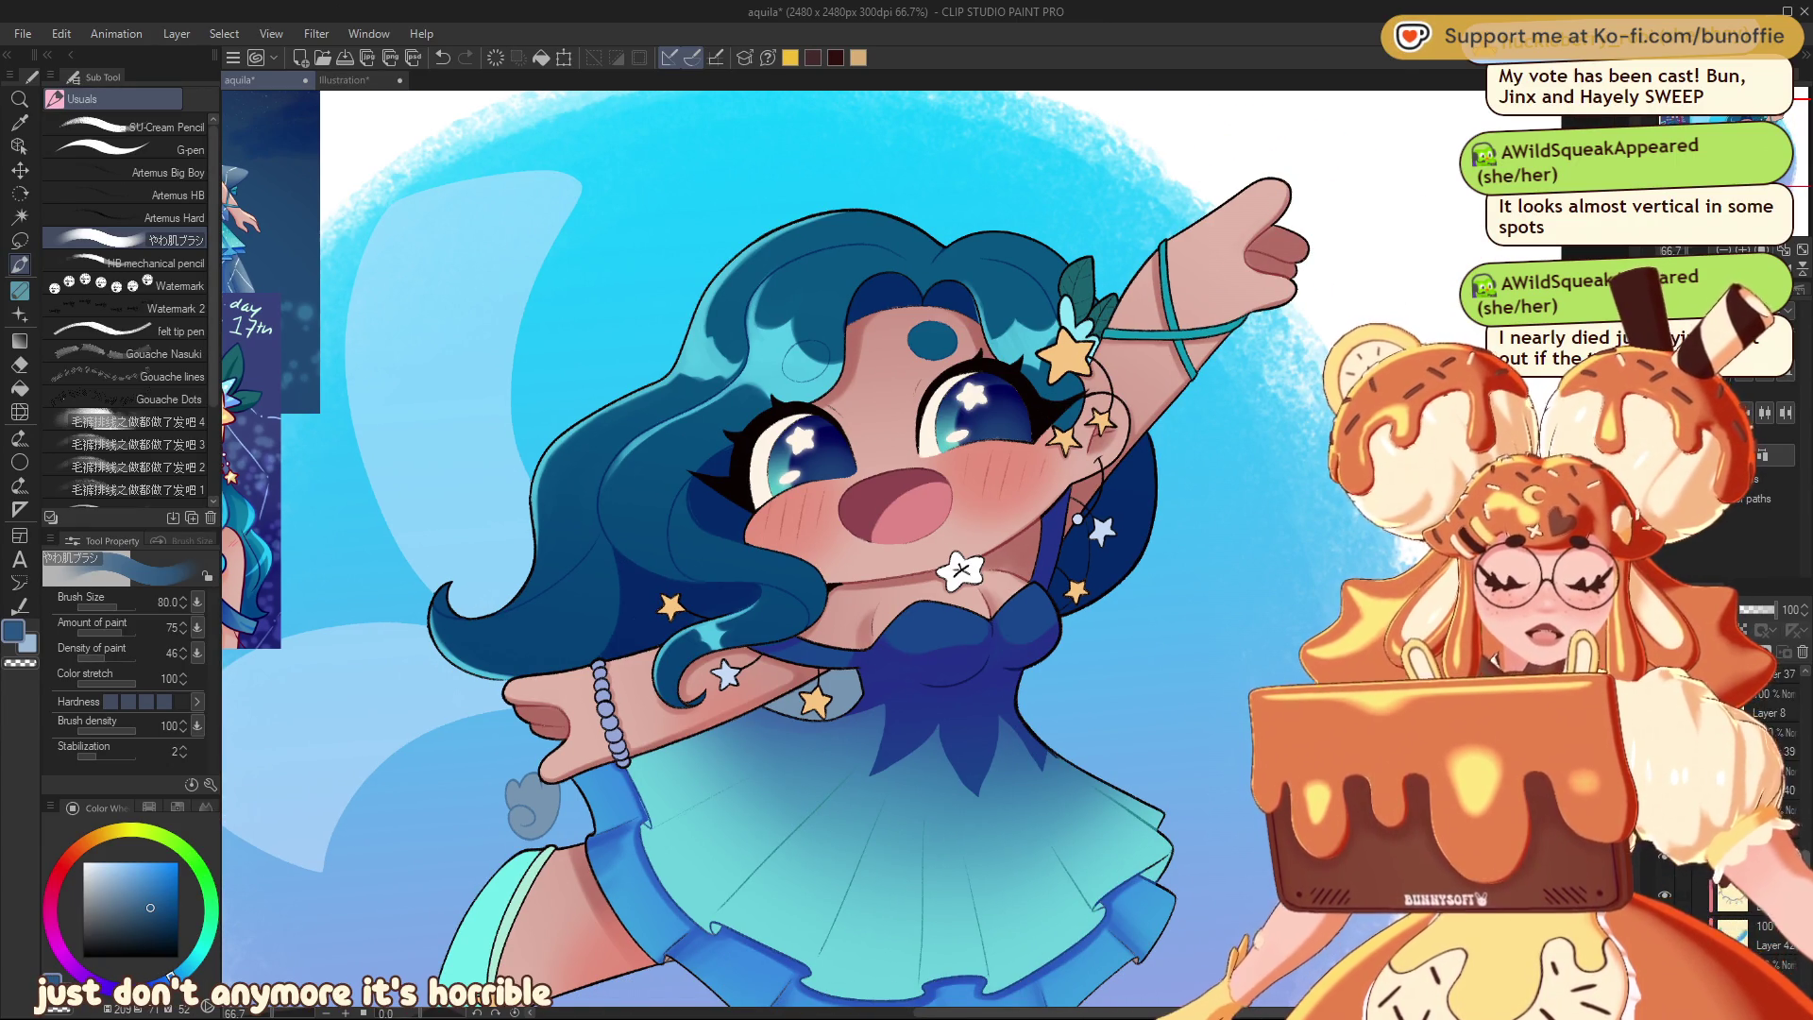
- Sample navy from the hair, darken the hair's lower edge, and halve the brush size to 40
{"action": "scroll", "coordinate": [1775, 746], "scroll_direction": "down", "scroll_amount": 2}
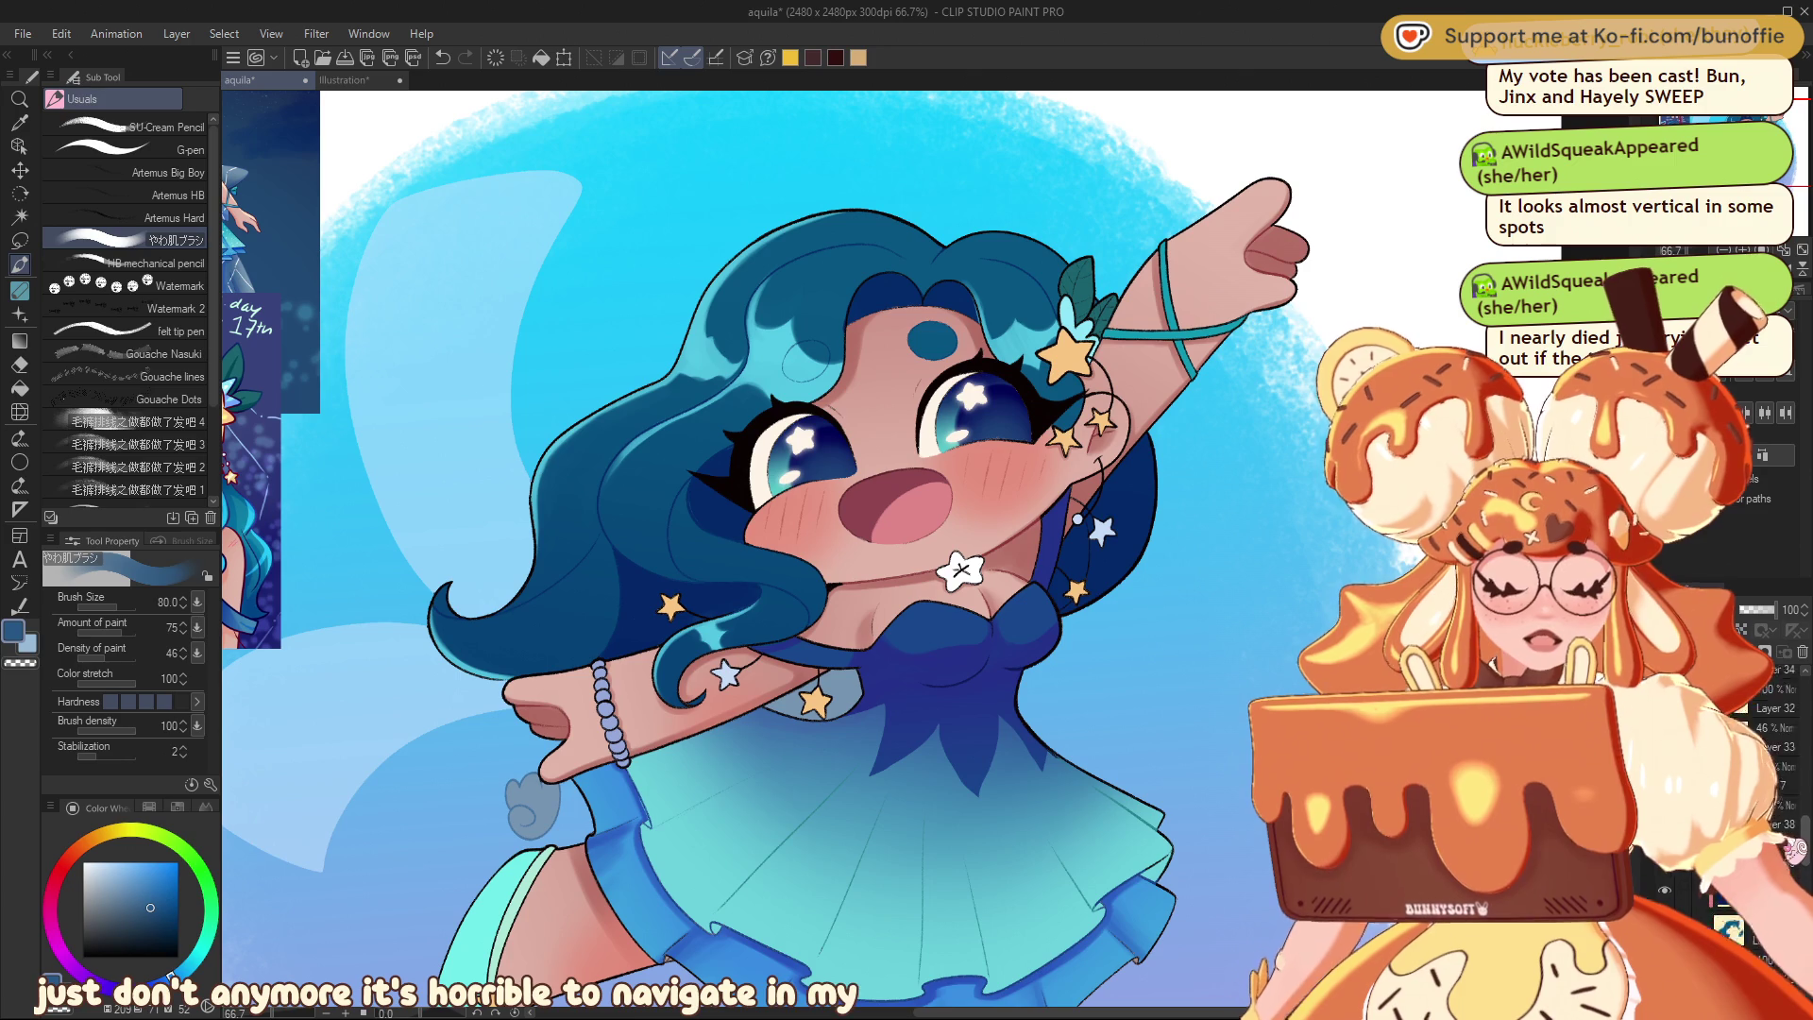
{"action": "scroll", "coordinate": [1775, 737], "scroll_direction": "down", "scroll_amount": 2}
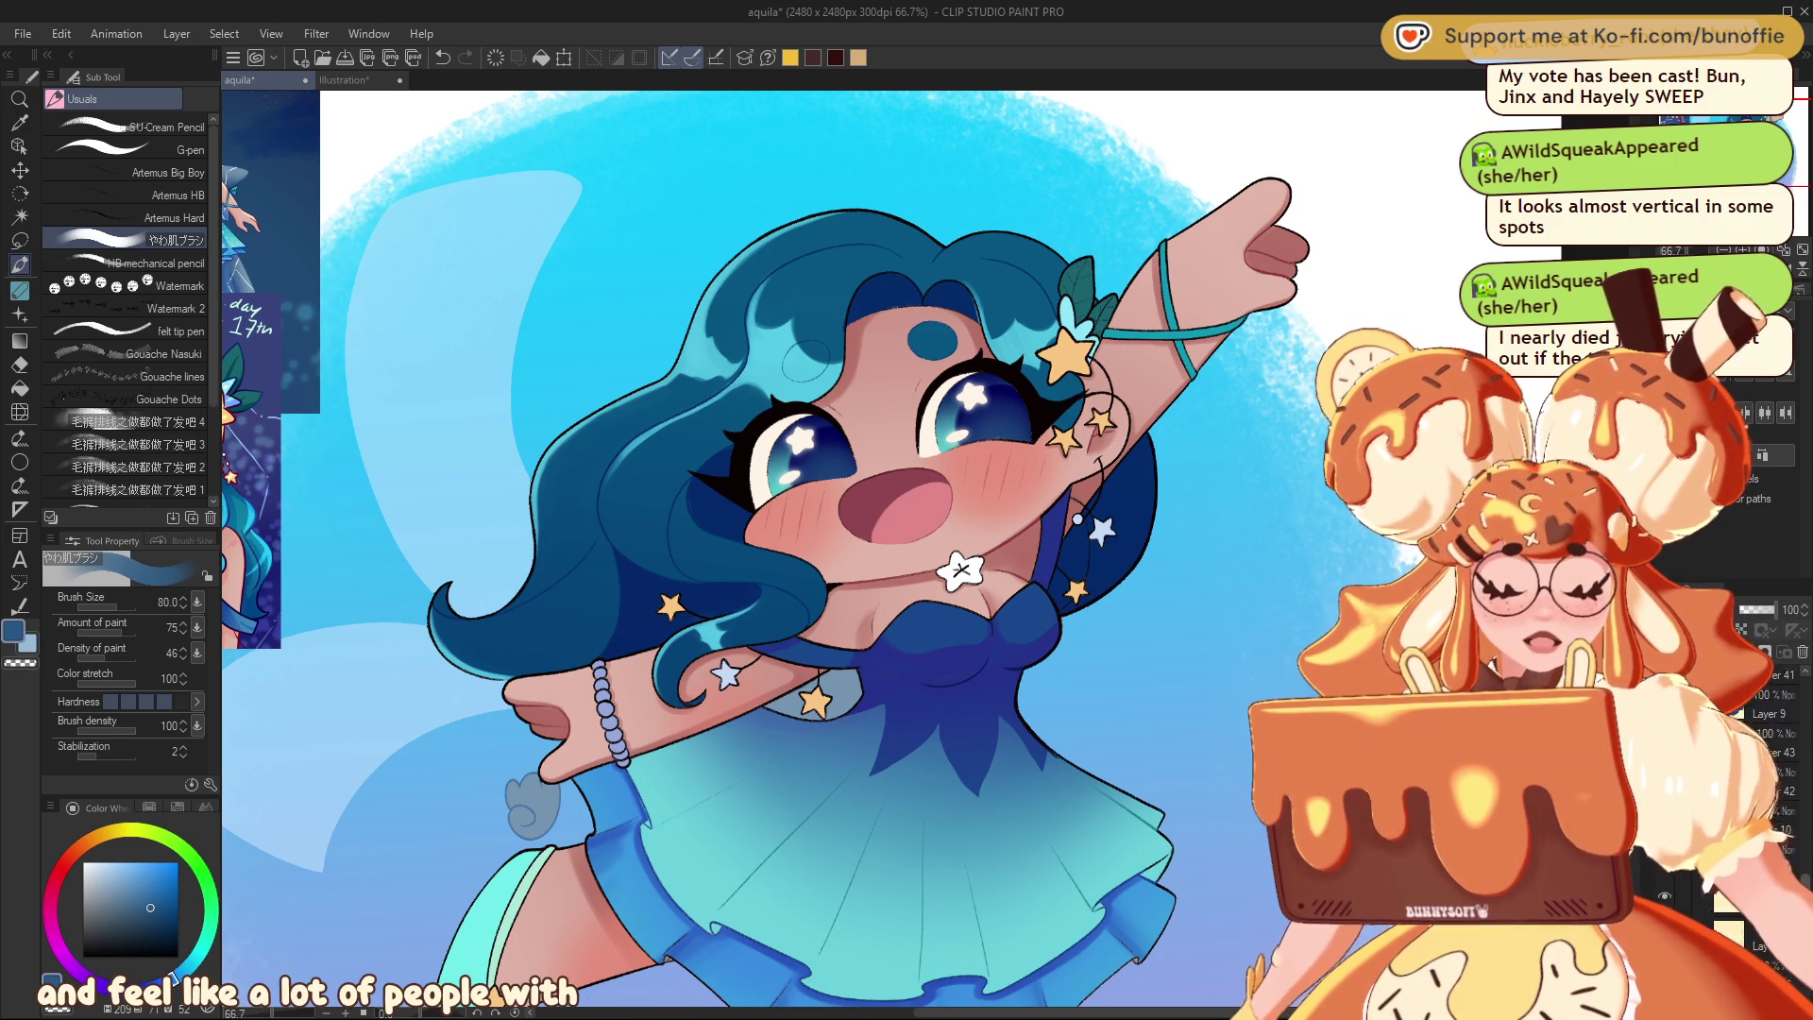
{"action": "scroll", "coordinate": [1775, 746], "scroll_direction": "up", "scroll_amount": 2}
{"action": "scroll", "coordinate": [1775, 746], "scroll_direction": "up", "scroll_amount": 2}
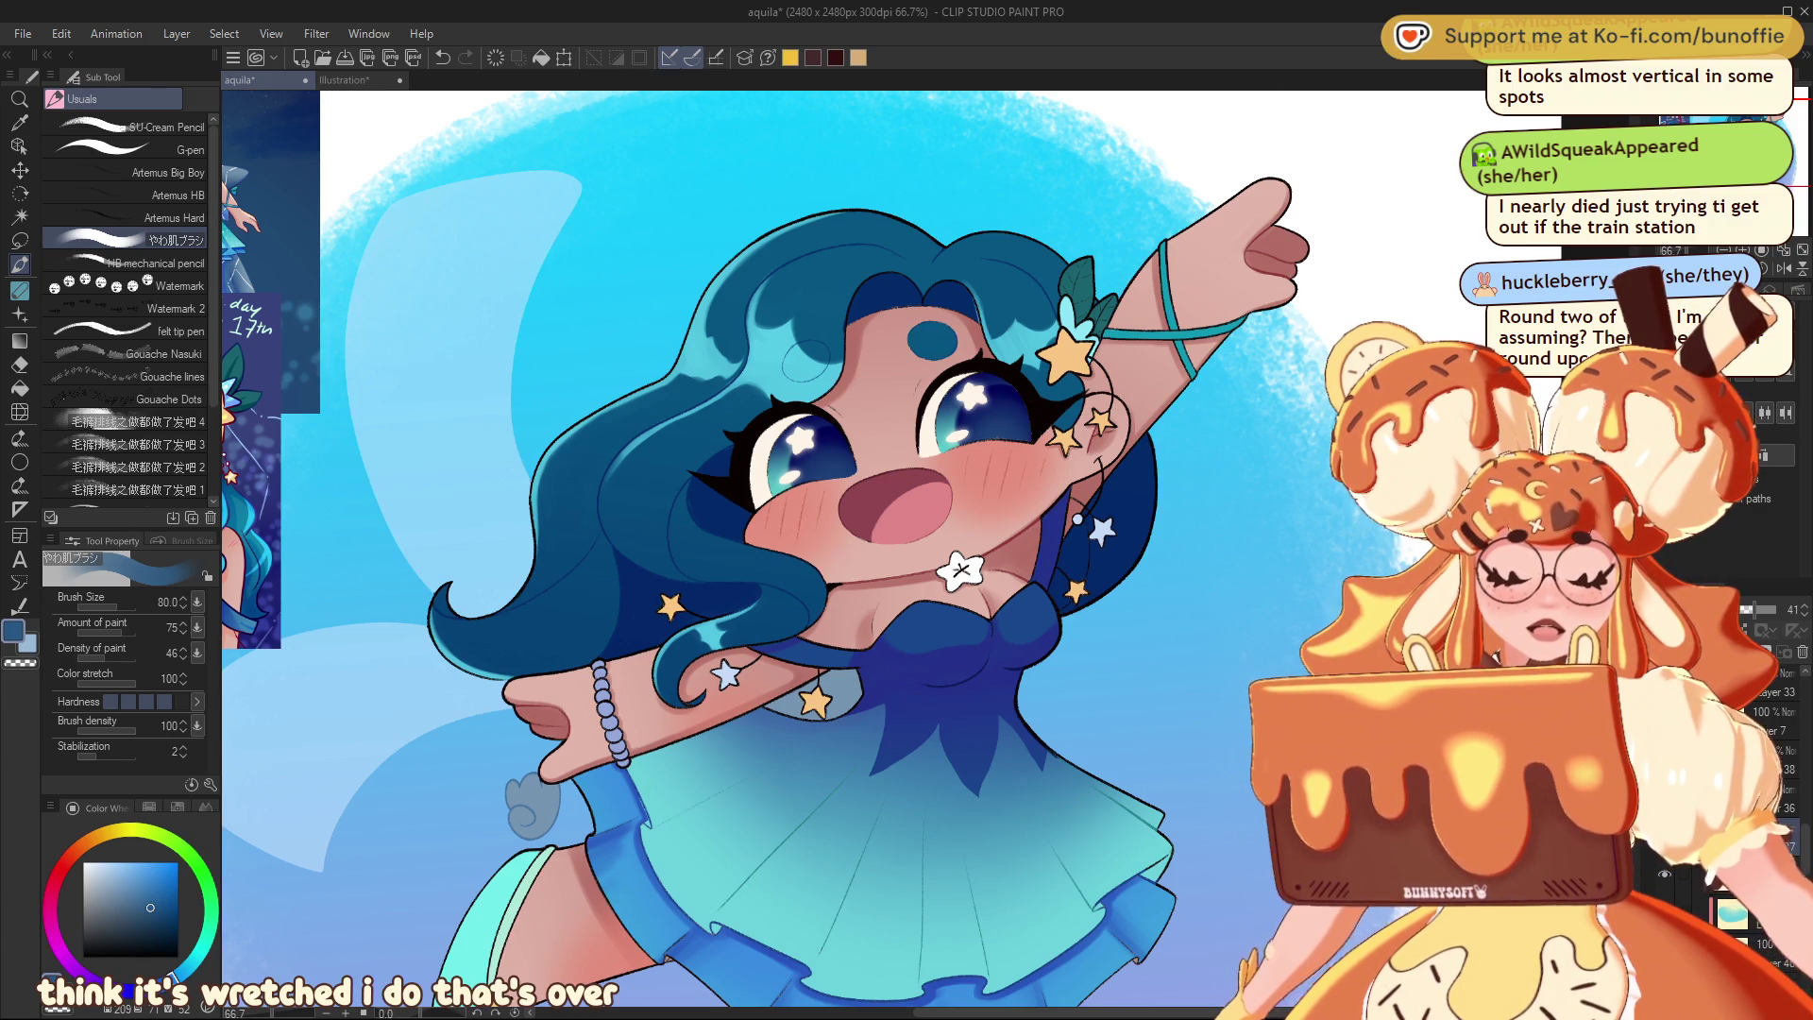
{"action": "left_click", "coordinate": [710, 500], "text": "alt"}
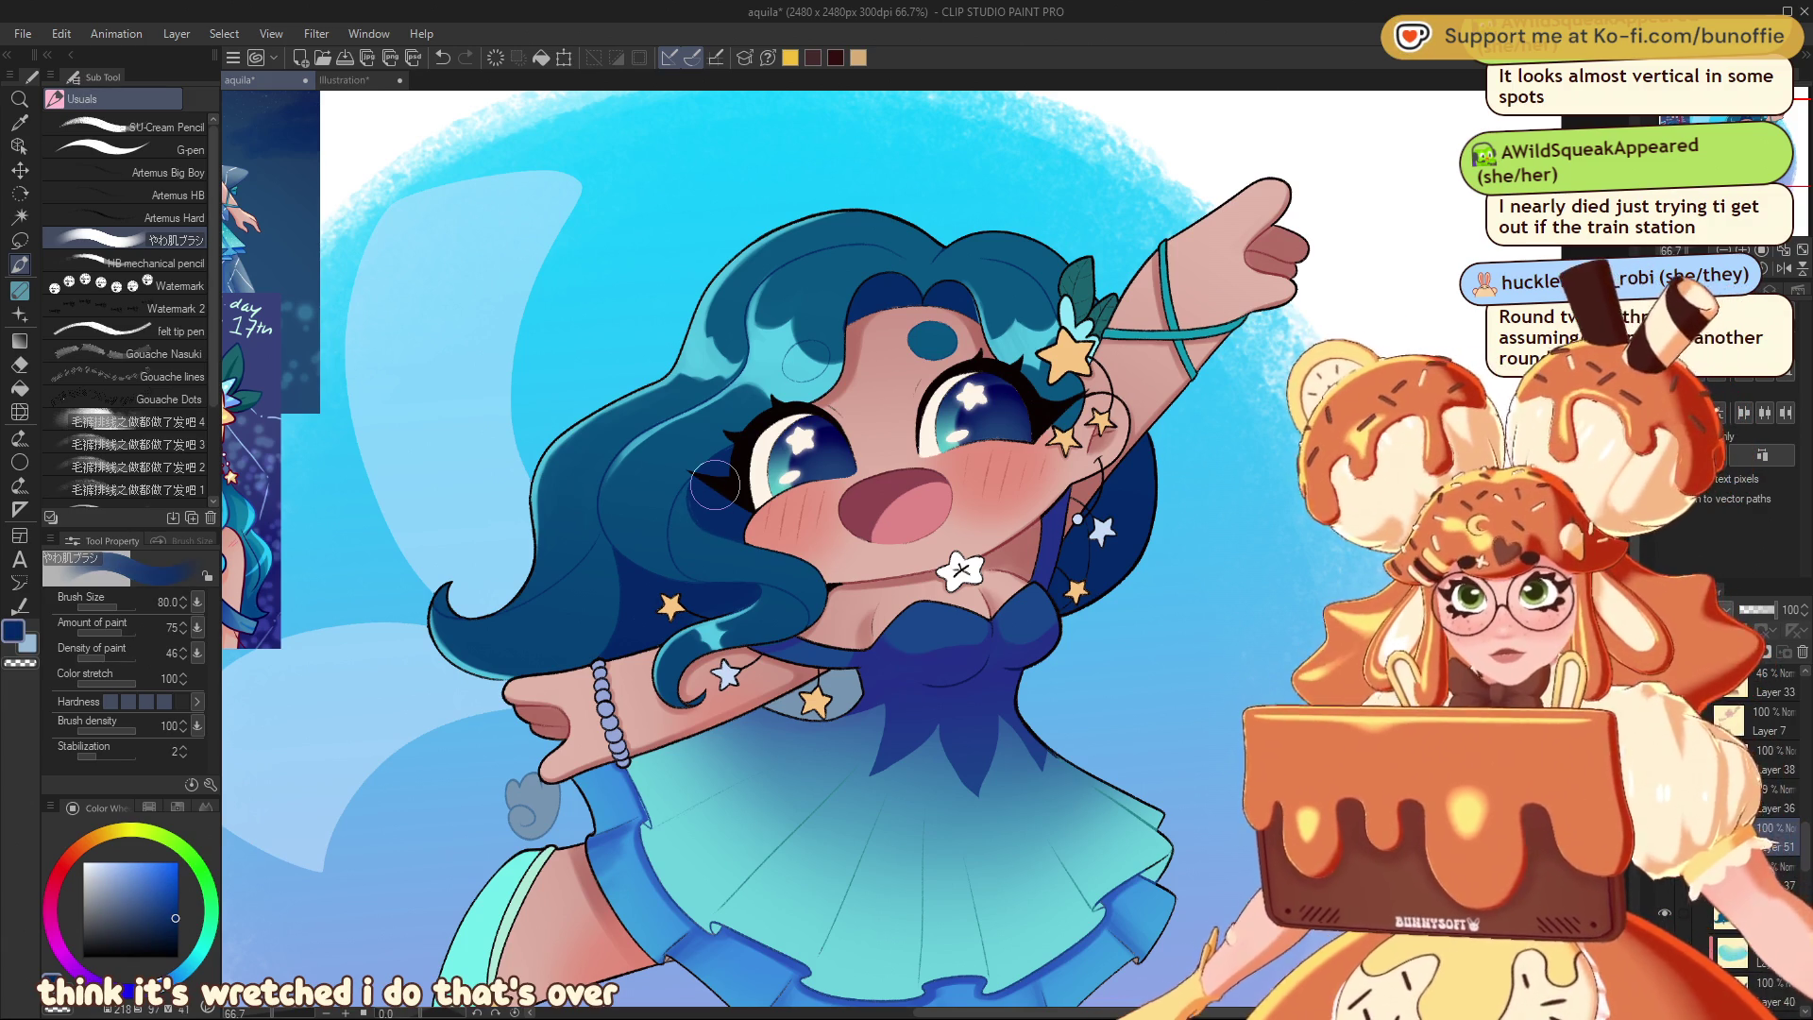
{"action": "left_click_drag", "start_coordinate": [597, 623], "coordinate": [605, 664]}
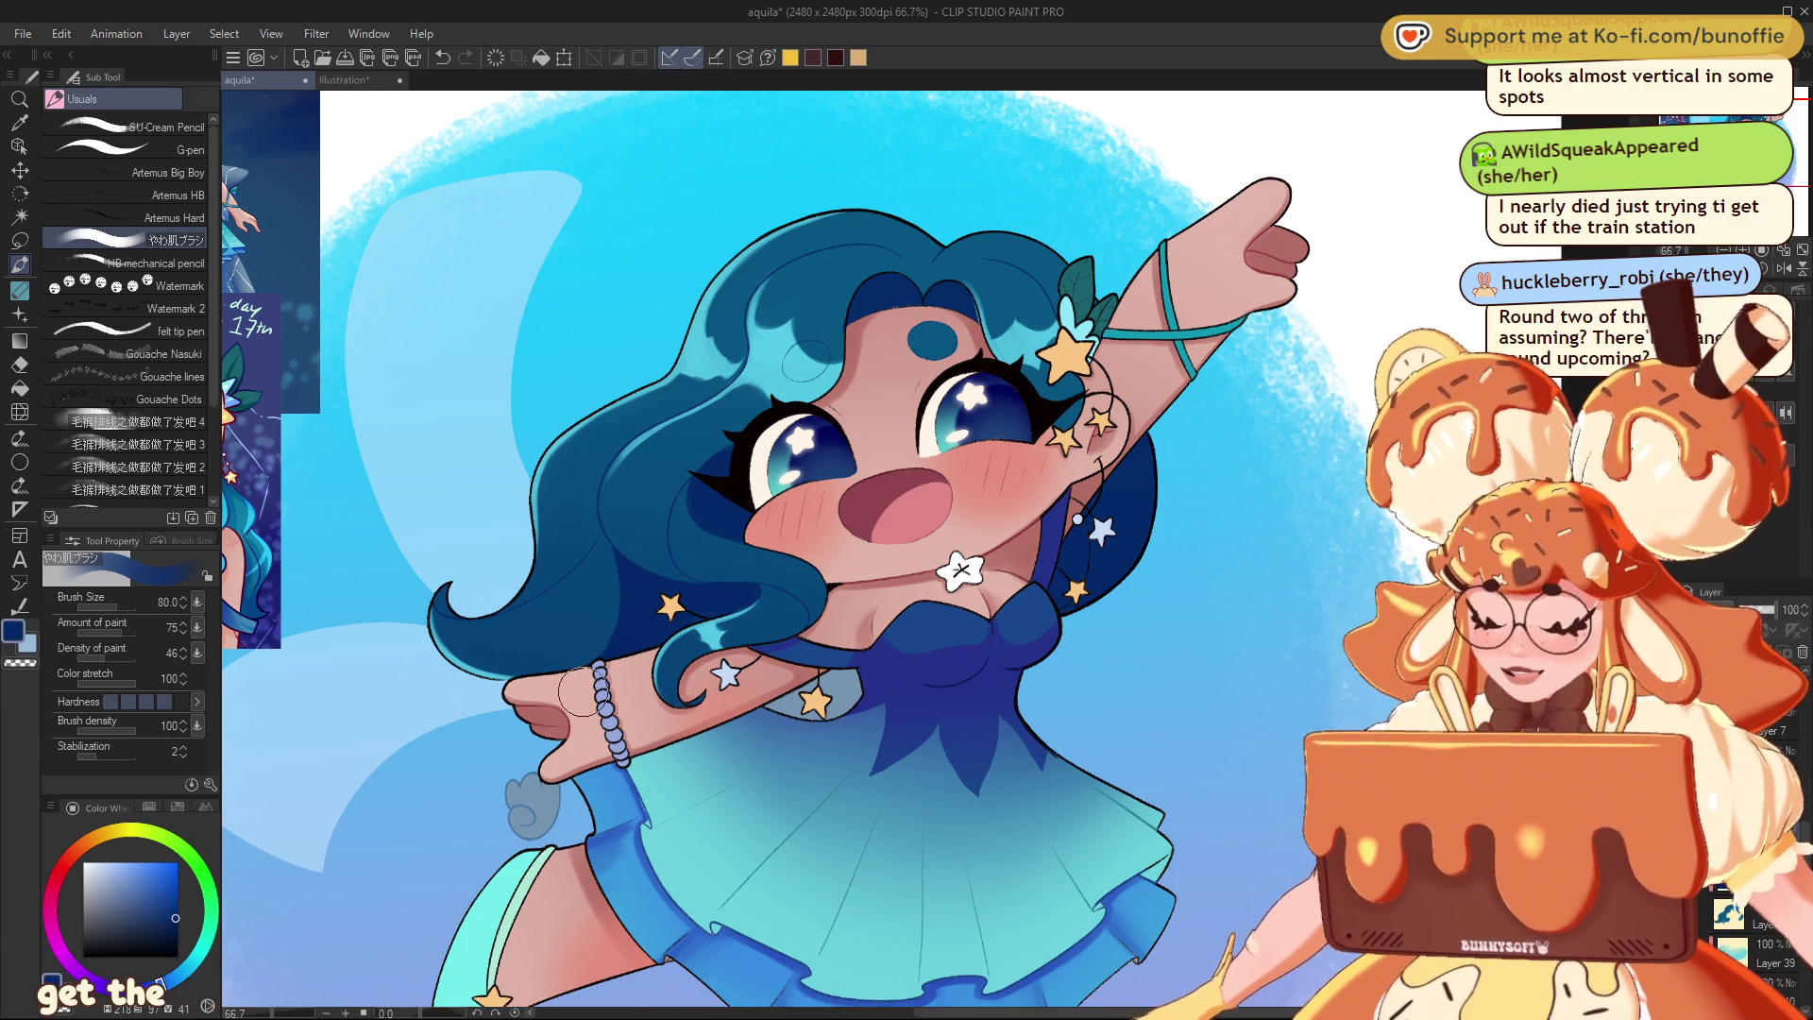
{"action": "key", "text": "bracketleft"}
{"action": "key", "text": "bracketleft"}
{"action": "key", "text": "bracketleft"}
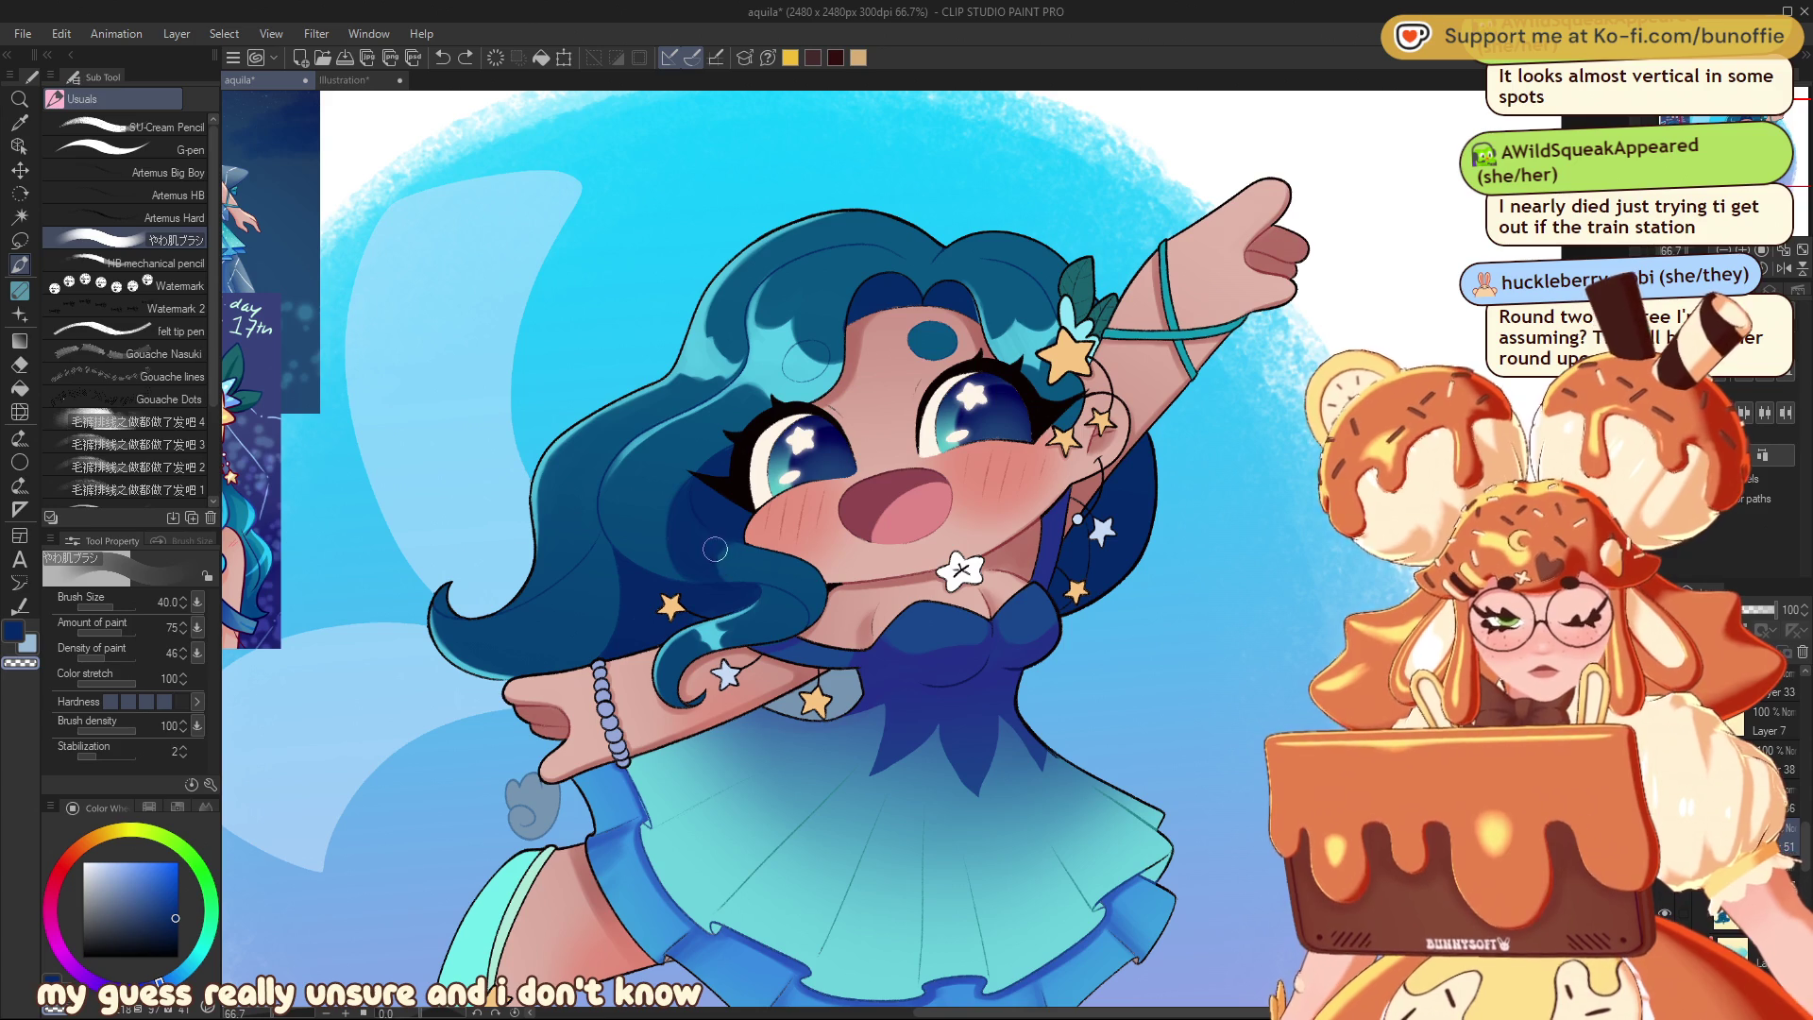
- Brush soft blue shading into the hair beside the cheek, resampling the hair's blue
{"action": "left_click_drag", "start_coordinate": [703, 604], "coordinate": [652, 549]}
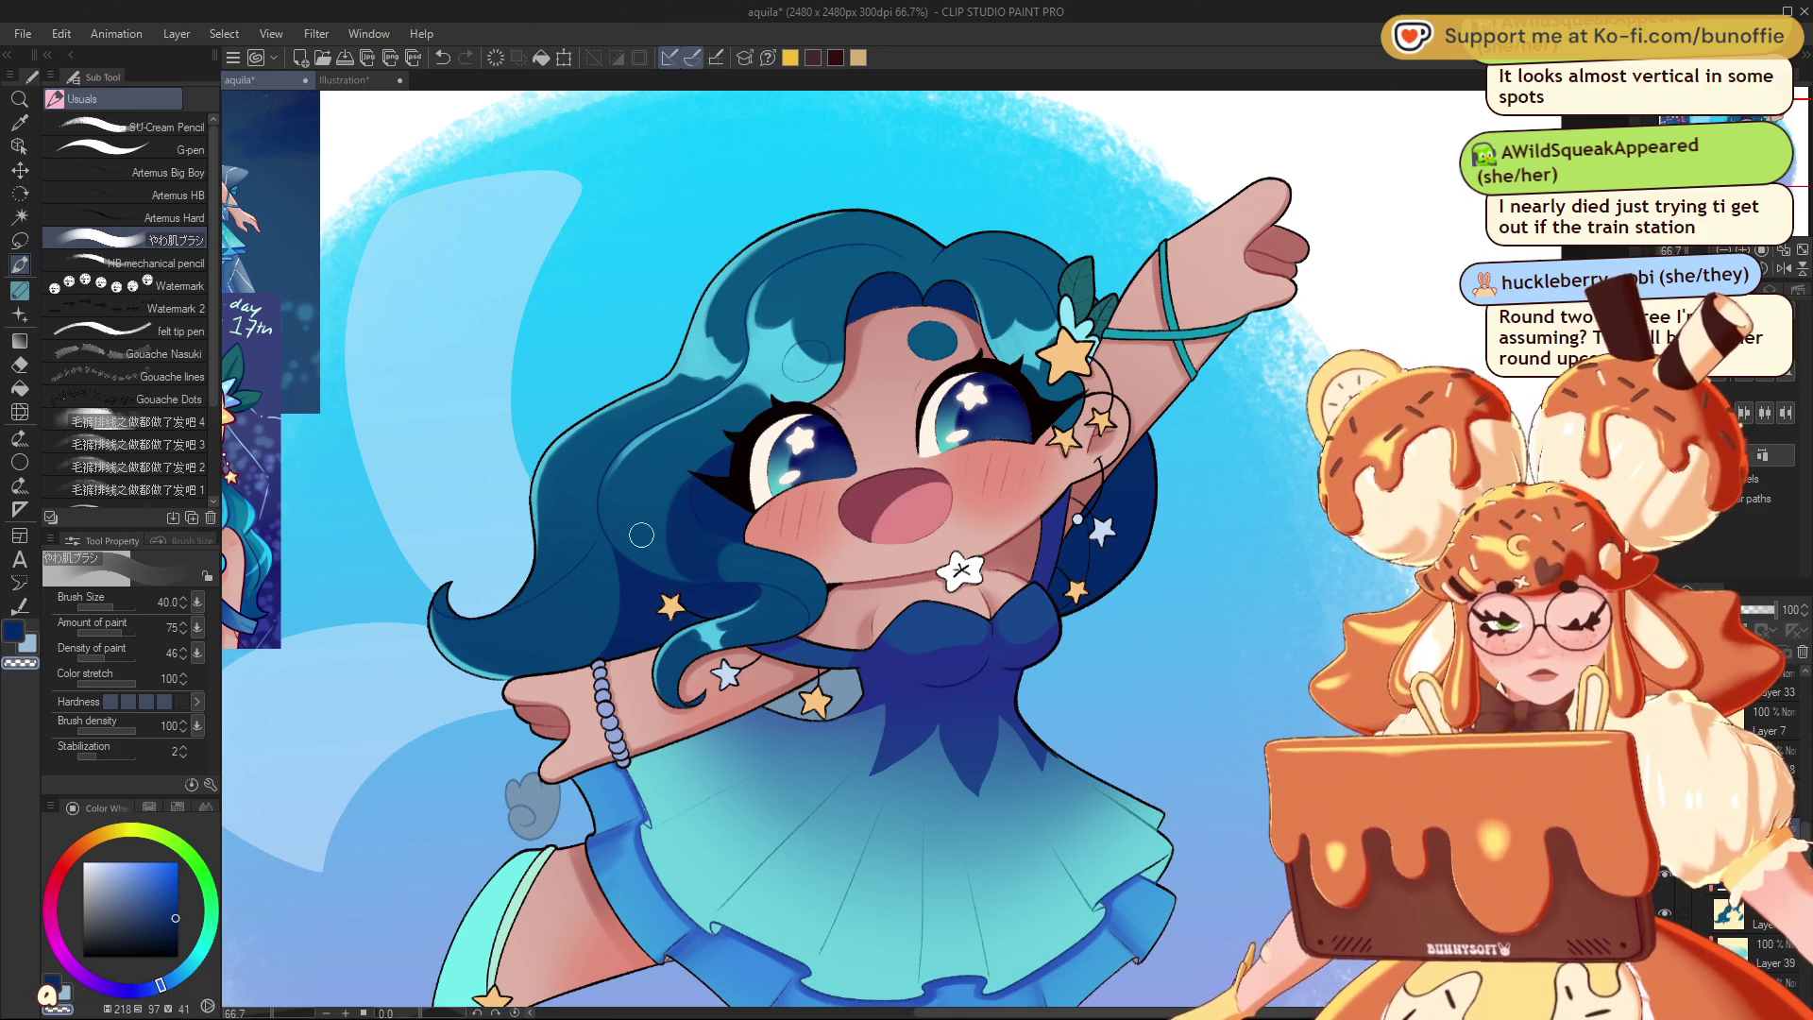
{"action": "left_click", "coordinate": [447, 595], "text": "alt"}
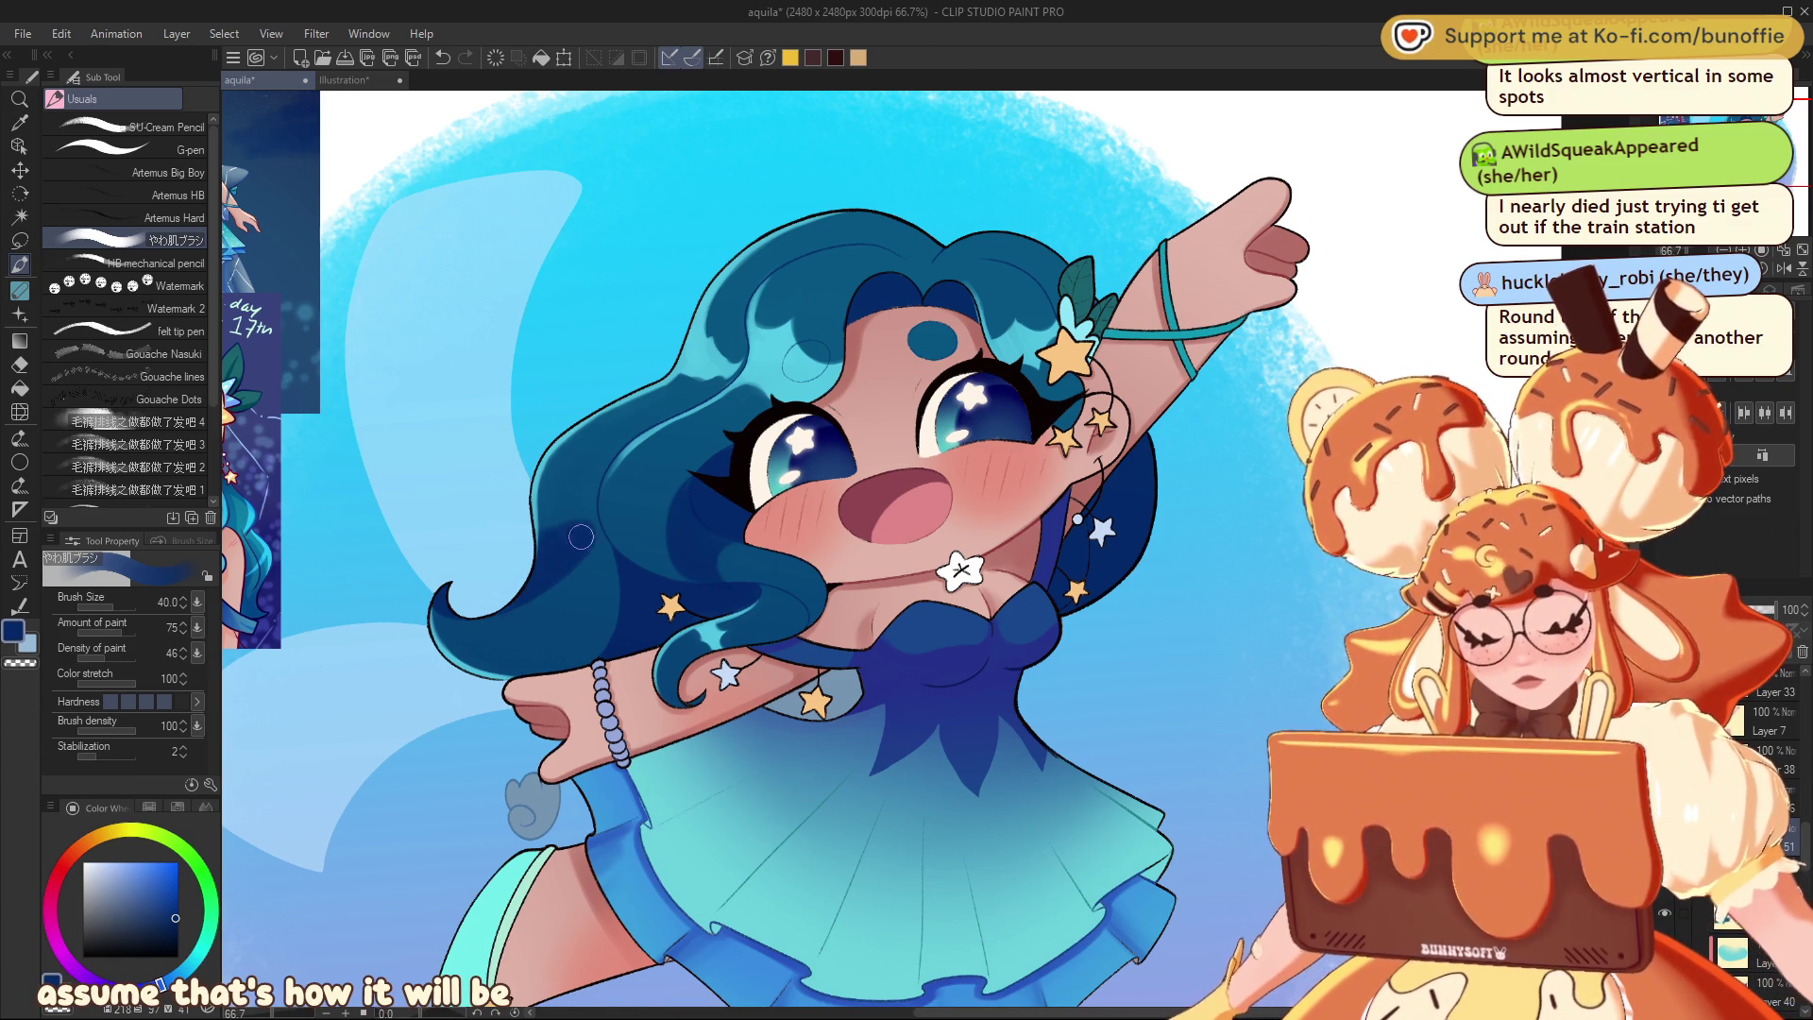
{"action": "key", "text": "c"}
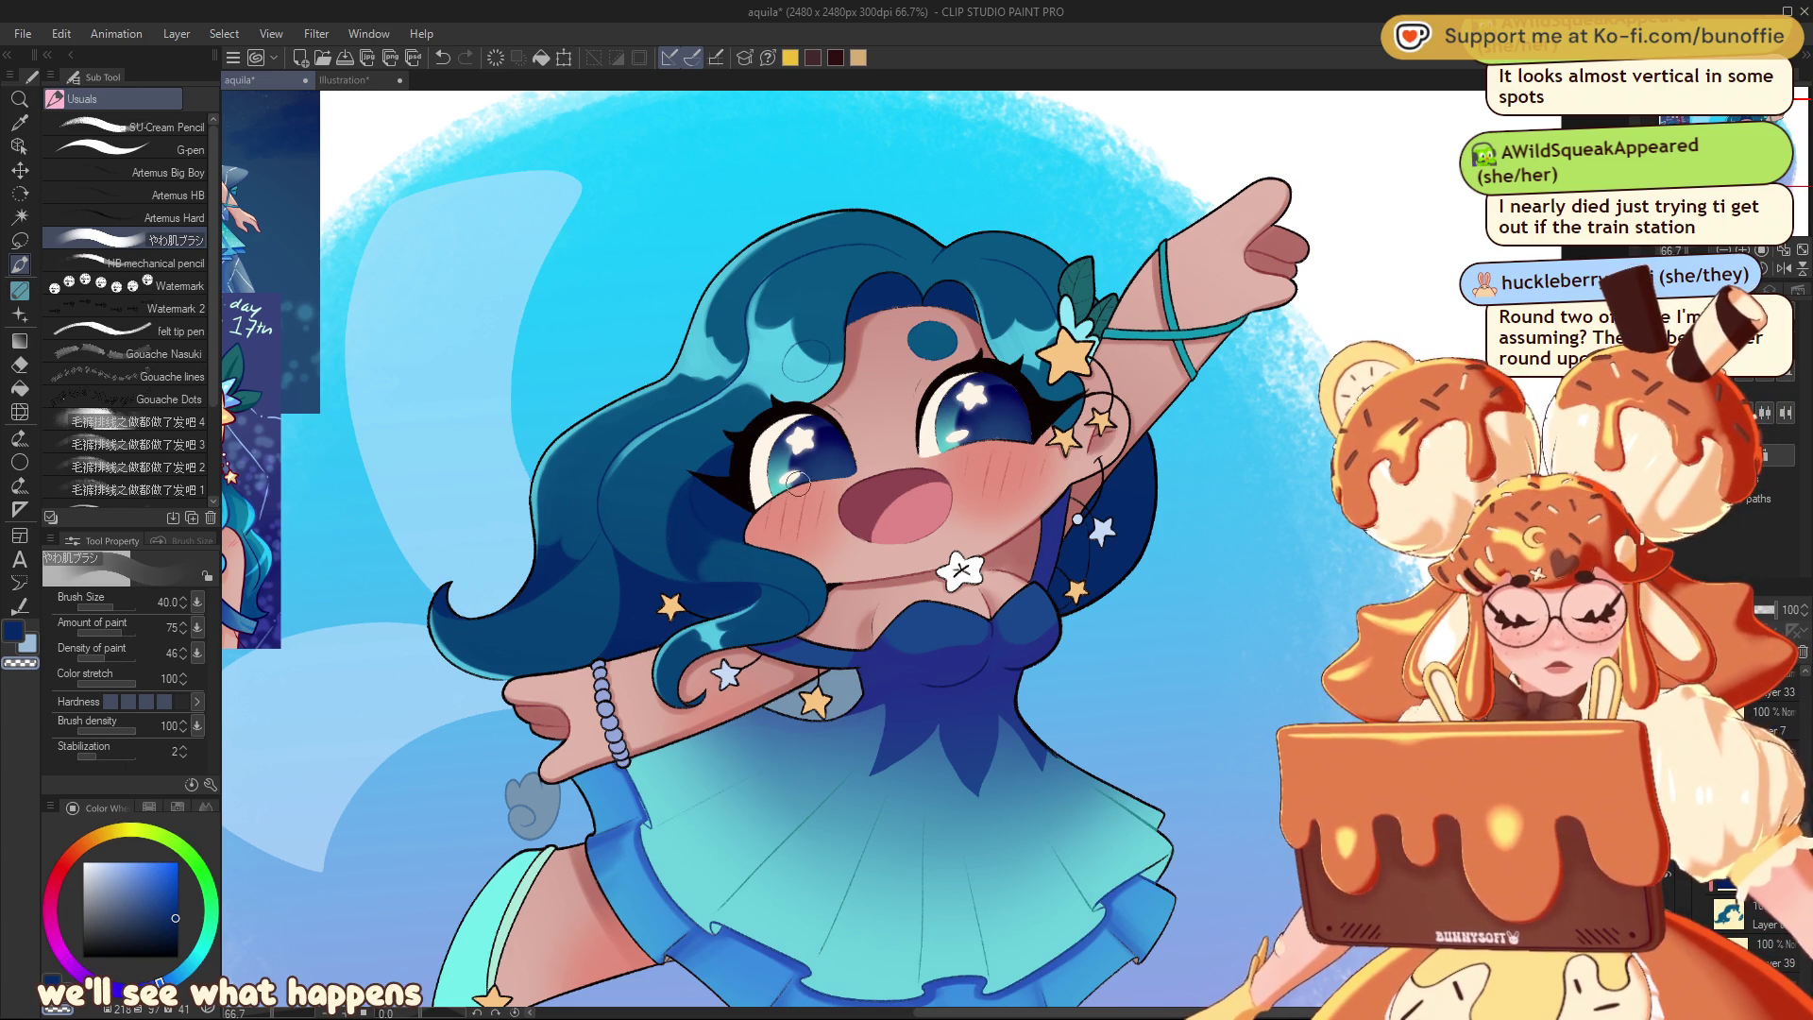
{"action": "left_click", "coordinate": [777, 613], "text": "alt"}
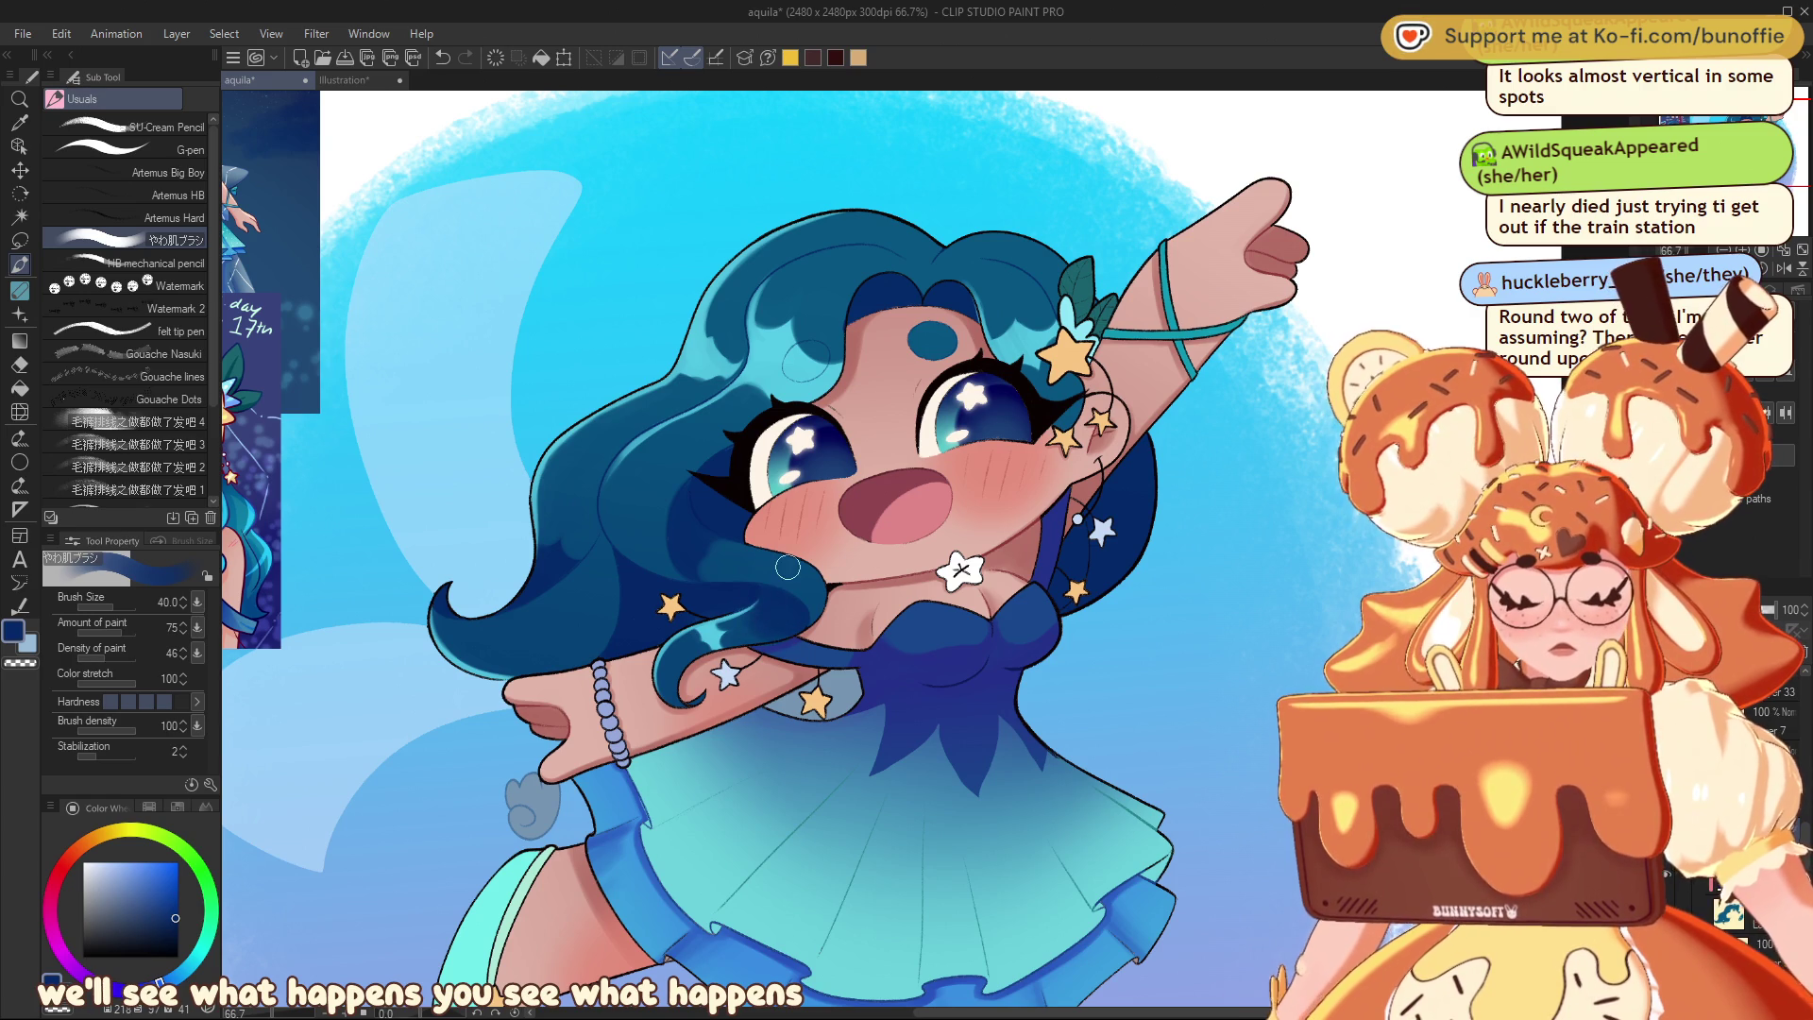
{"action": "key", "text": "c"}
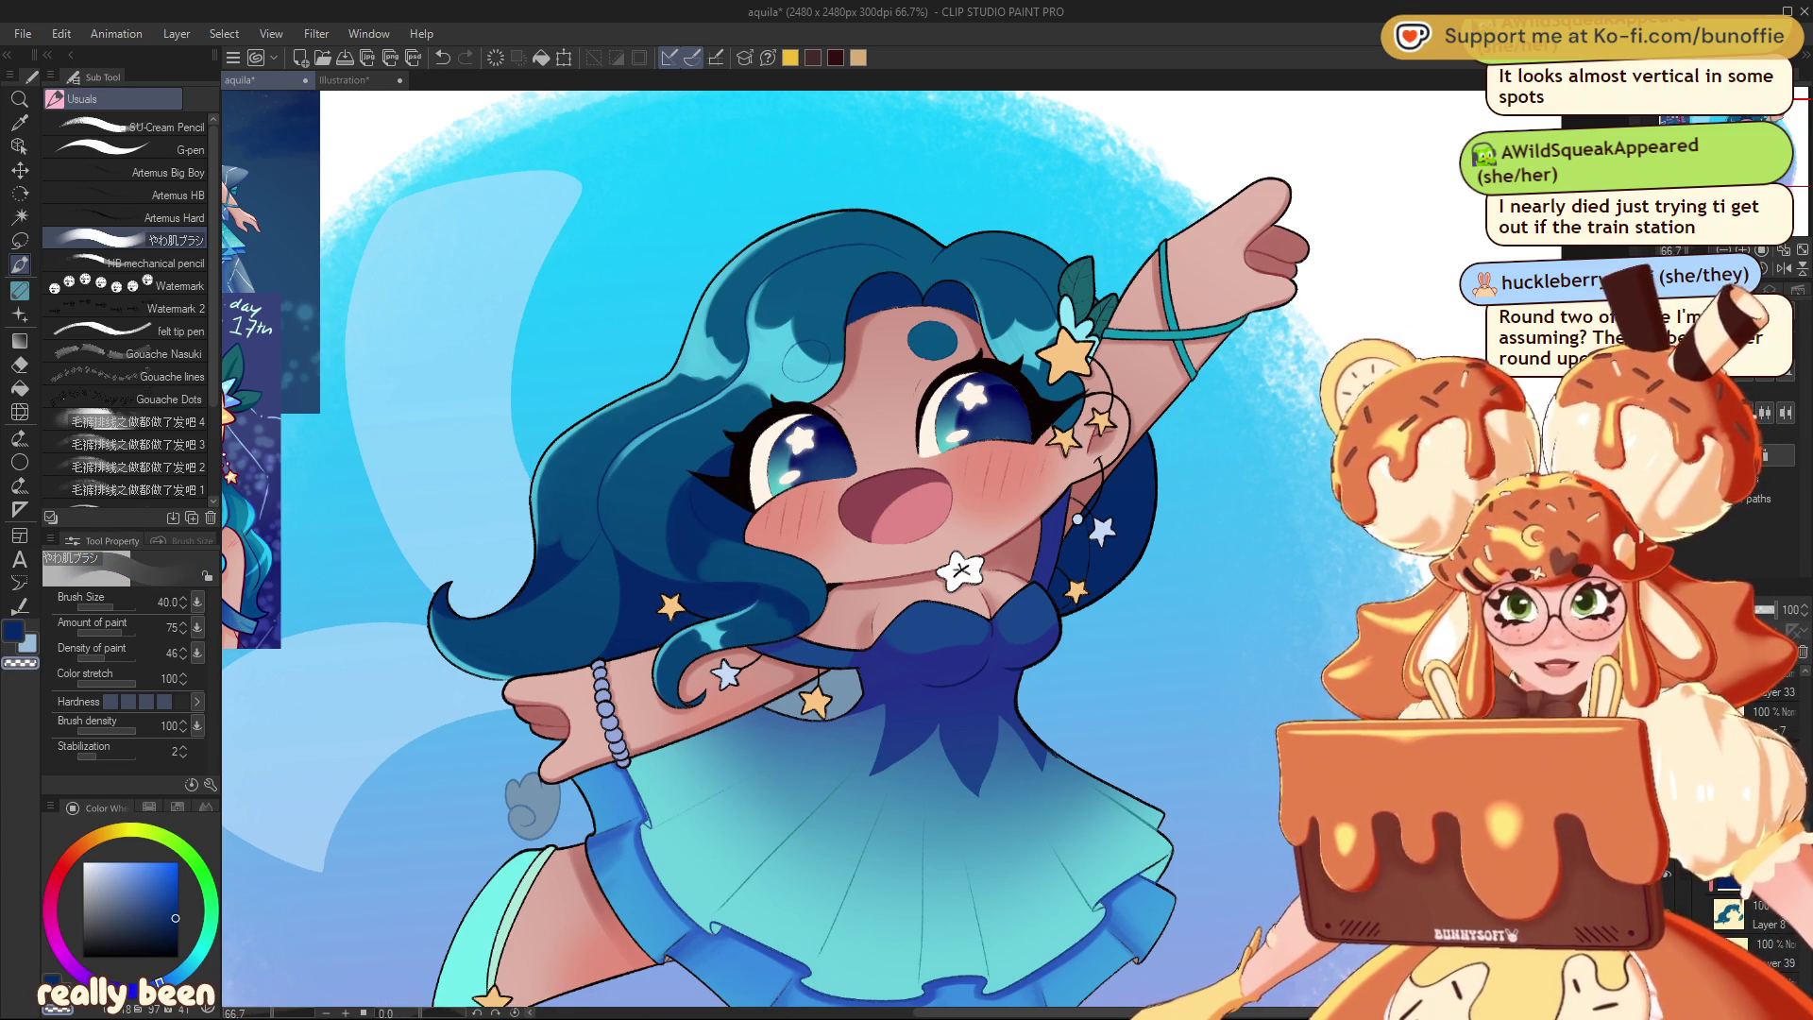
{"action": "key", "text": "c"}
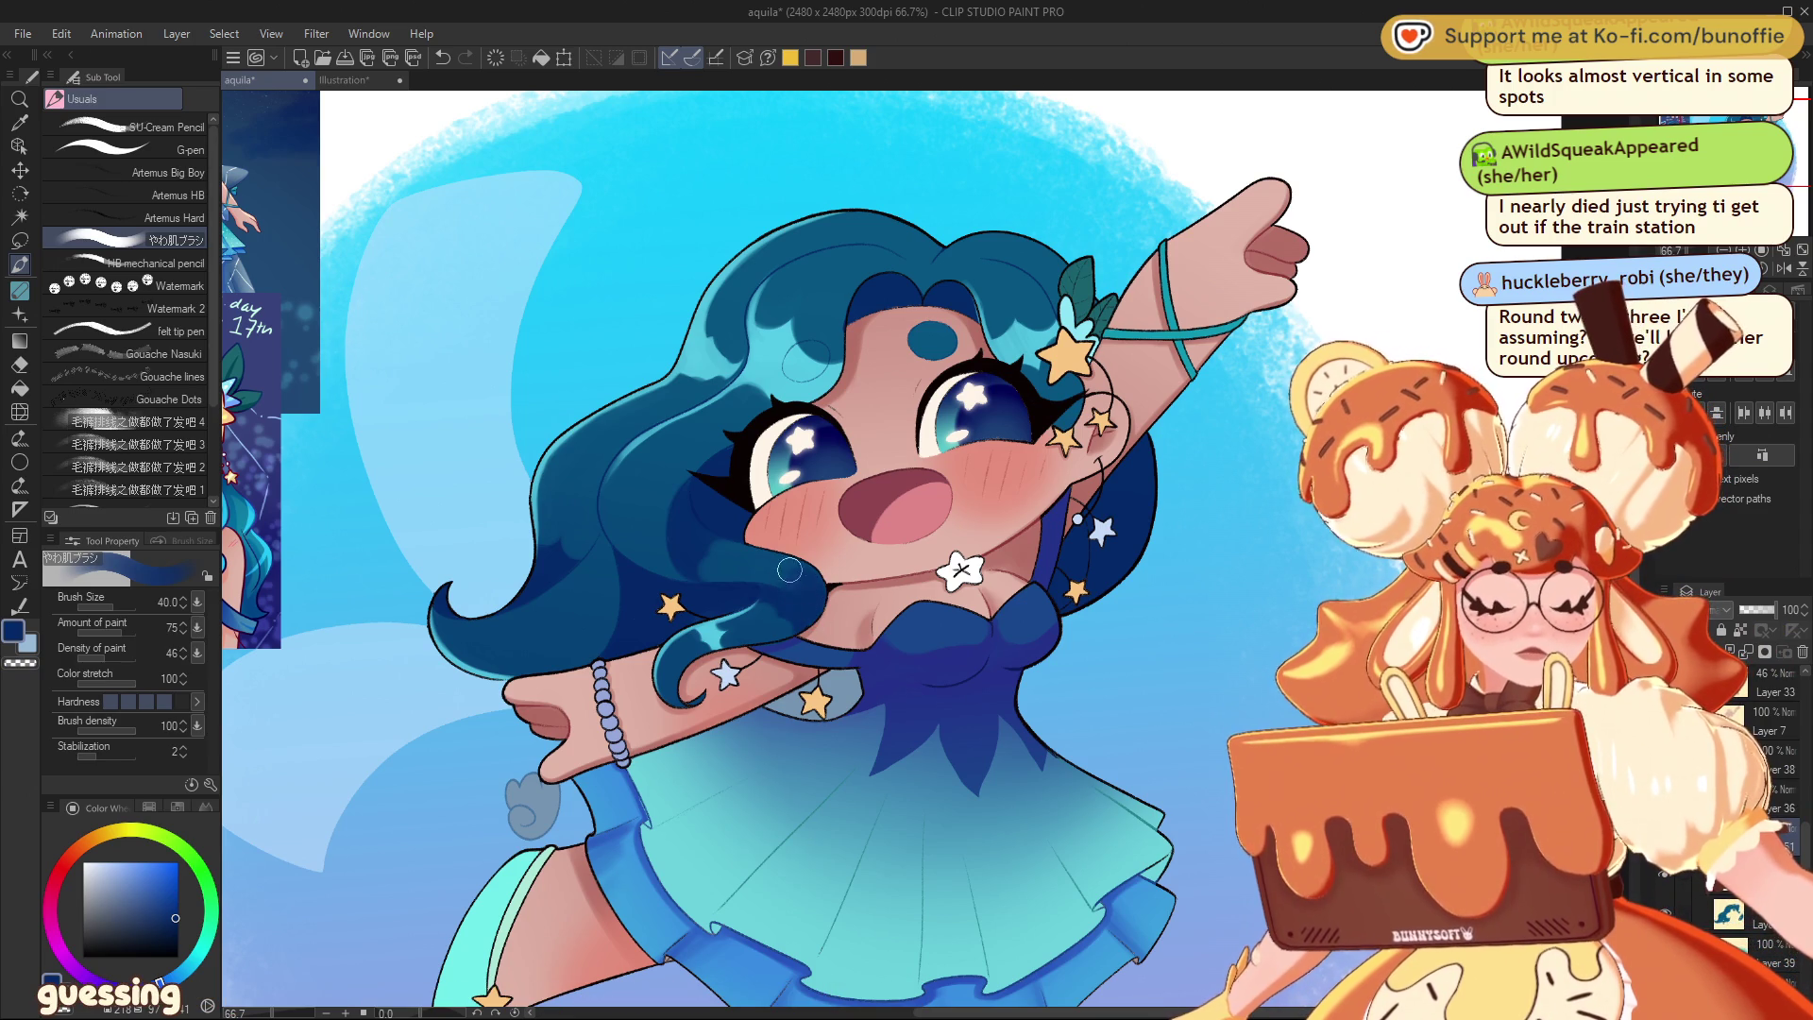
- Erase excess shading along the cheek and hair edge with transparent colour, undoing the last erase
{"action": "key", "text": "c"}
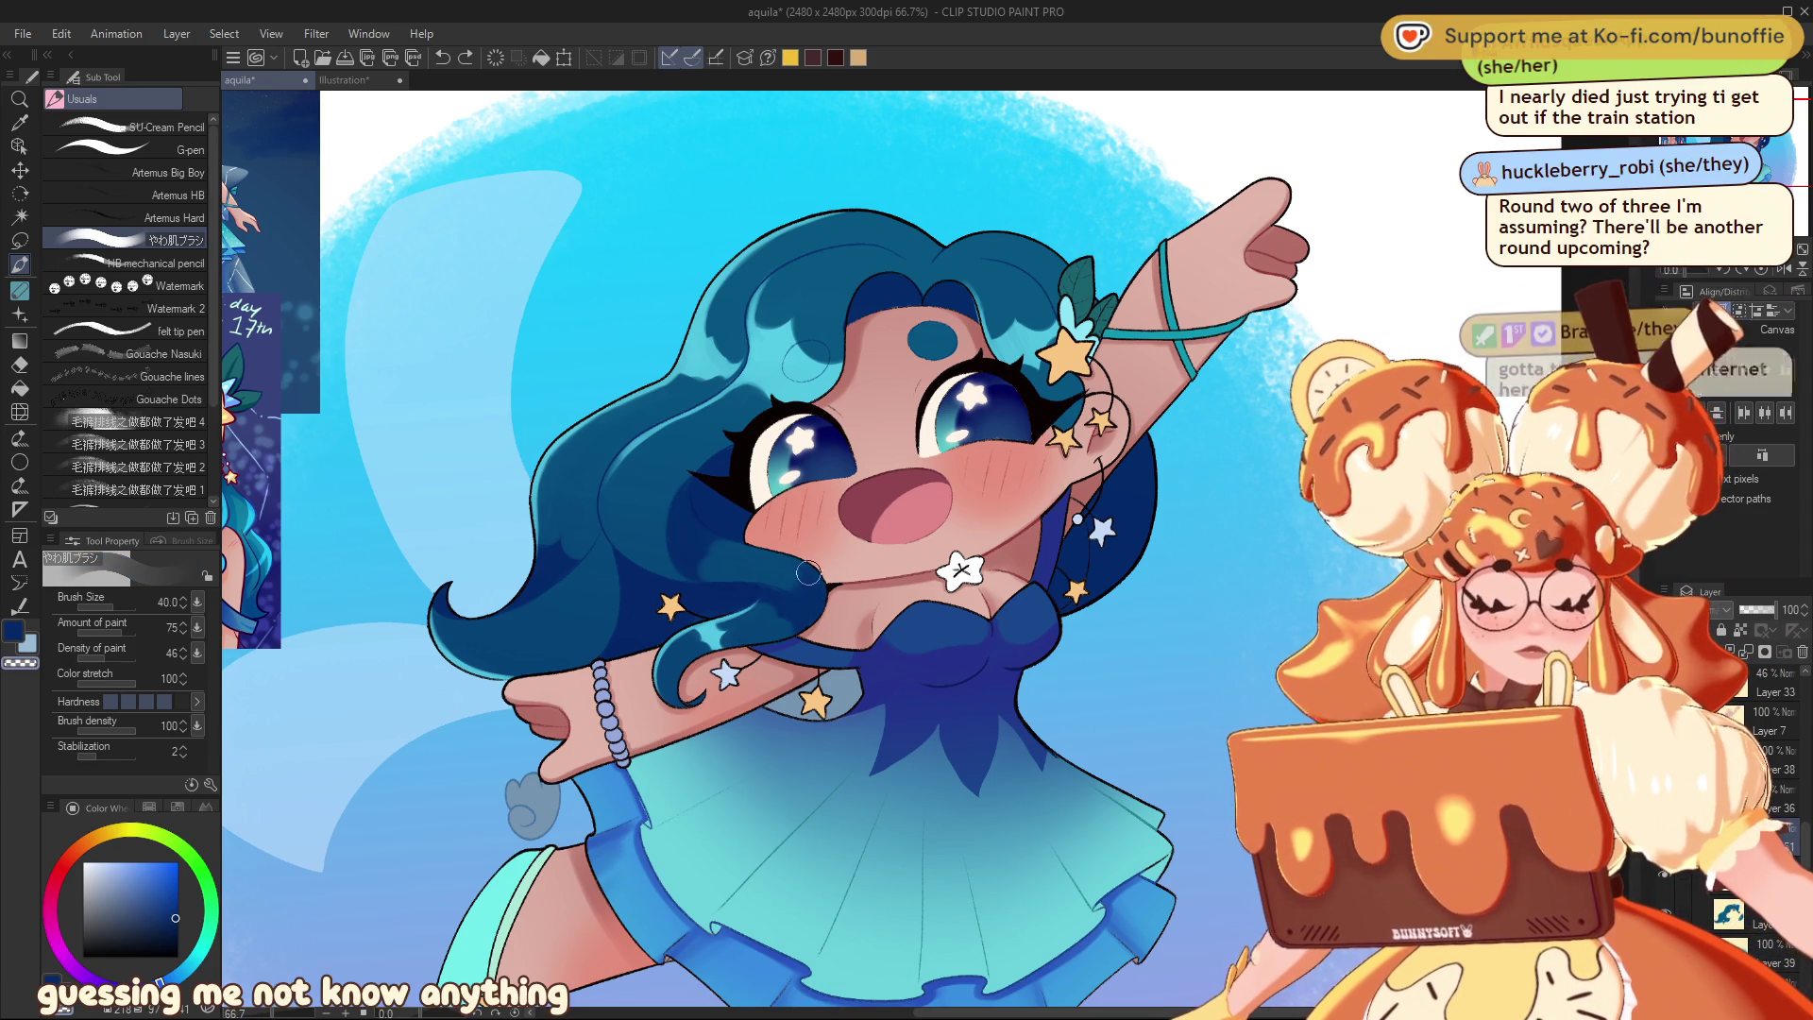
{"action": "left_click_drag", "start_coordinate": [777, 549], "coordinate": [769, 513]}
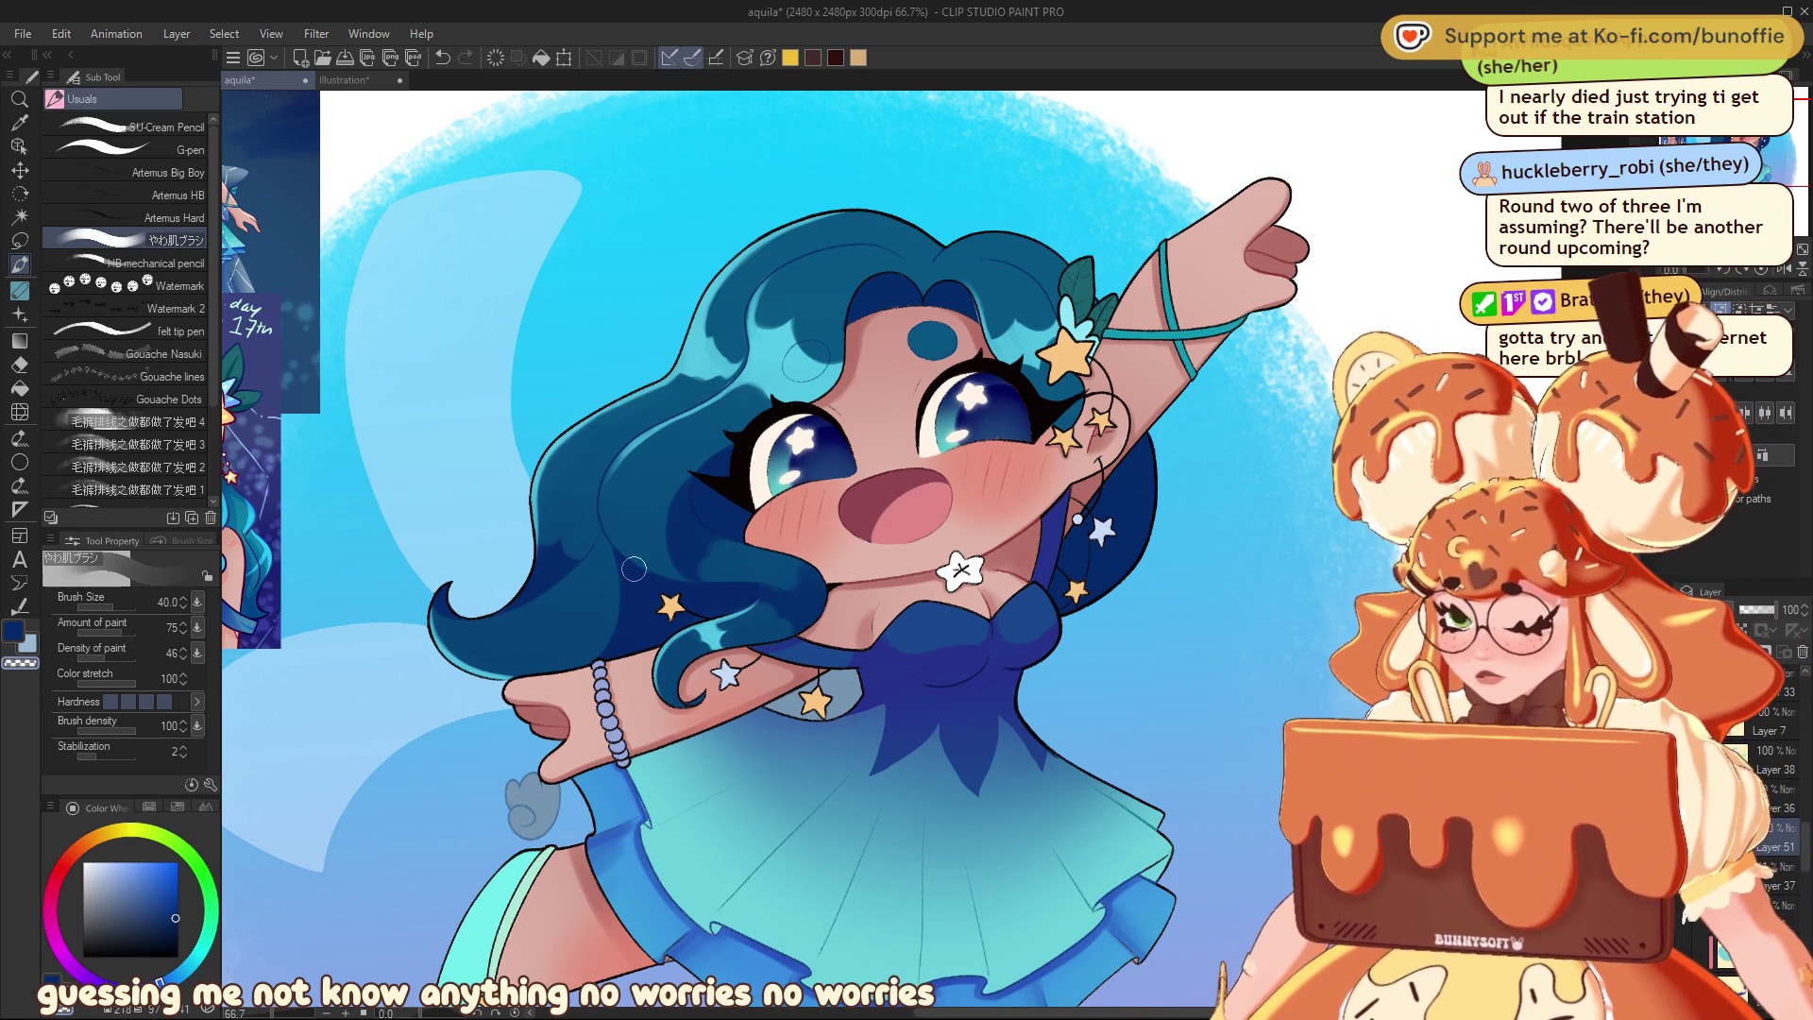
{"action": "key", "text": "c"}
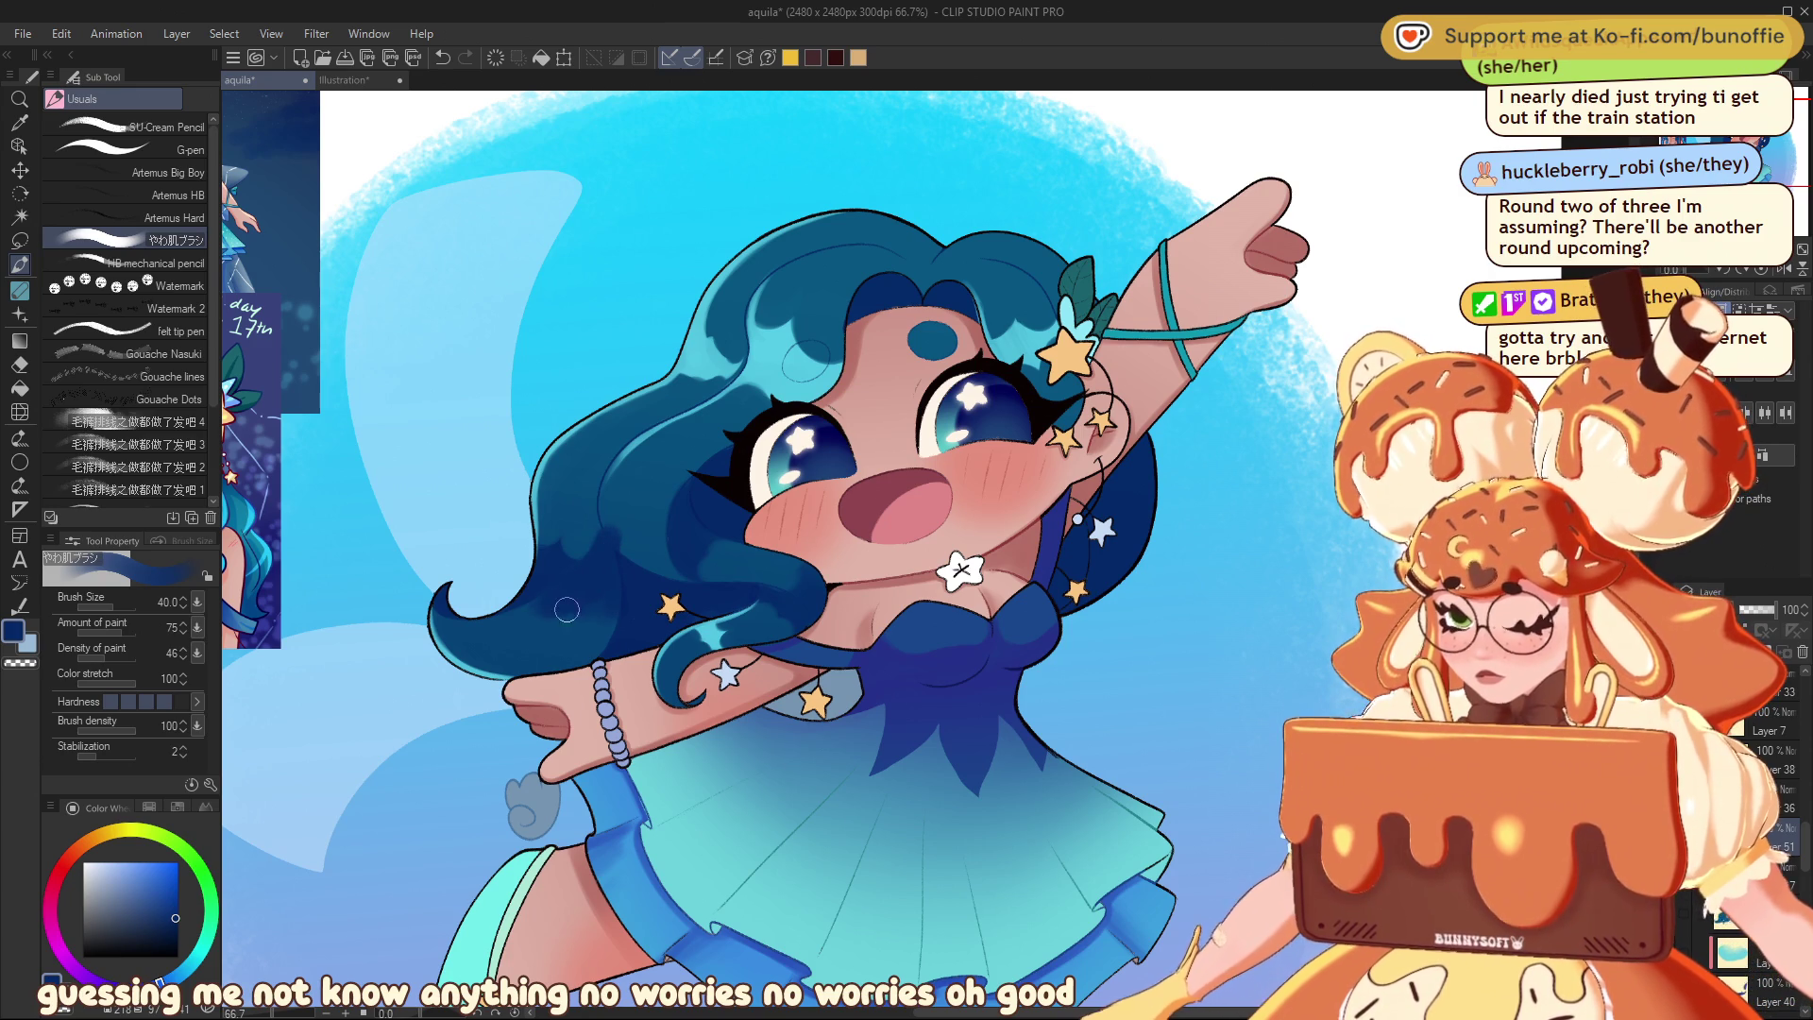
{"action": "key", "text": "c"}
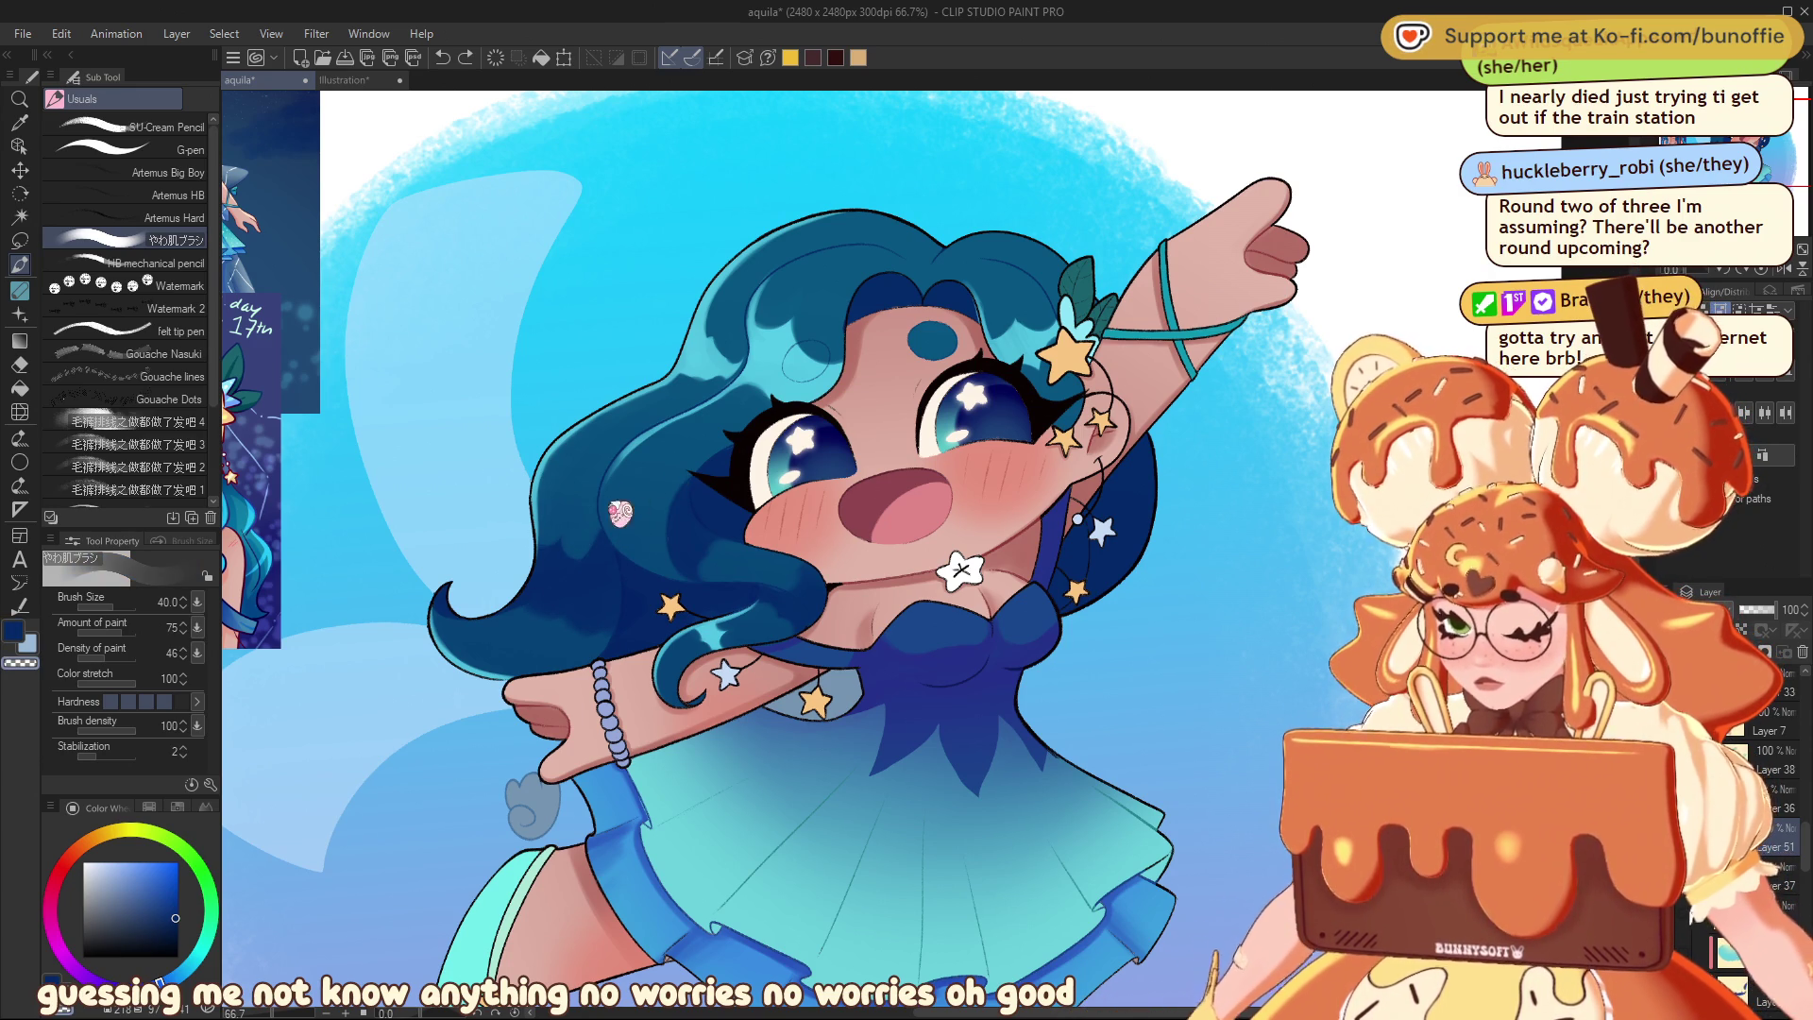
{"action": "left_click_drag", "start_coordinate": [570, 554], "coordinate": [601, 508]}
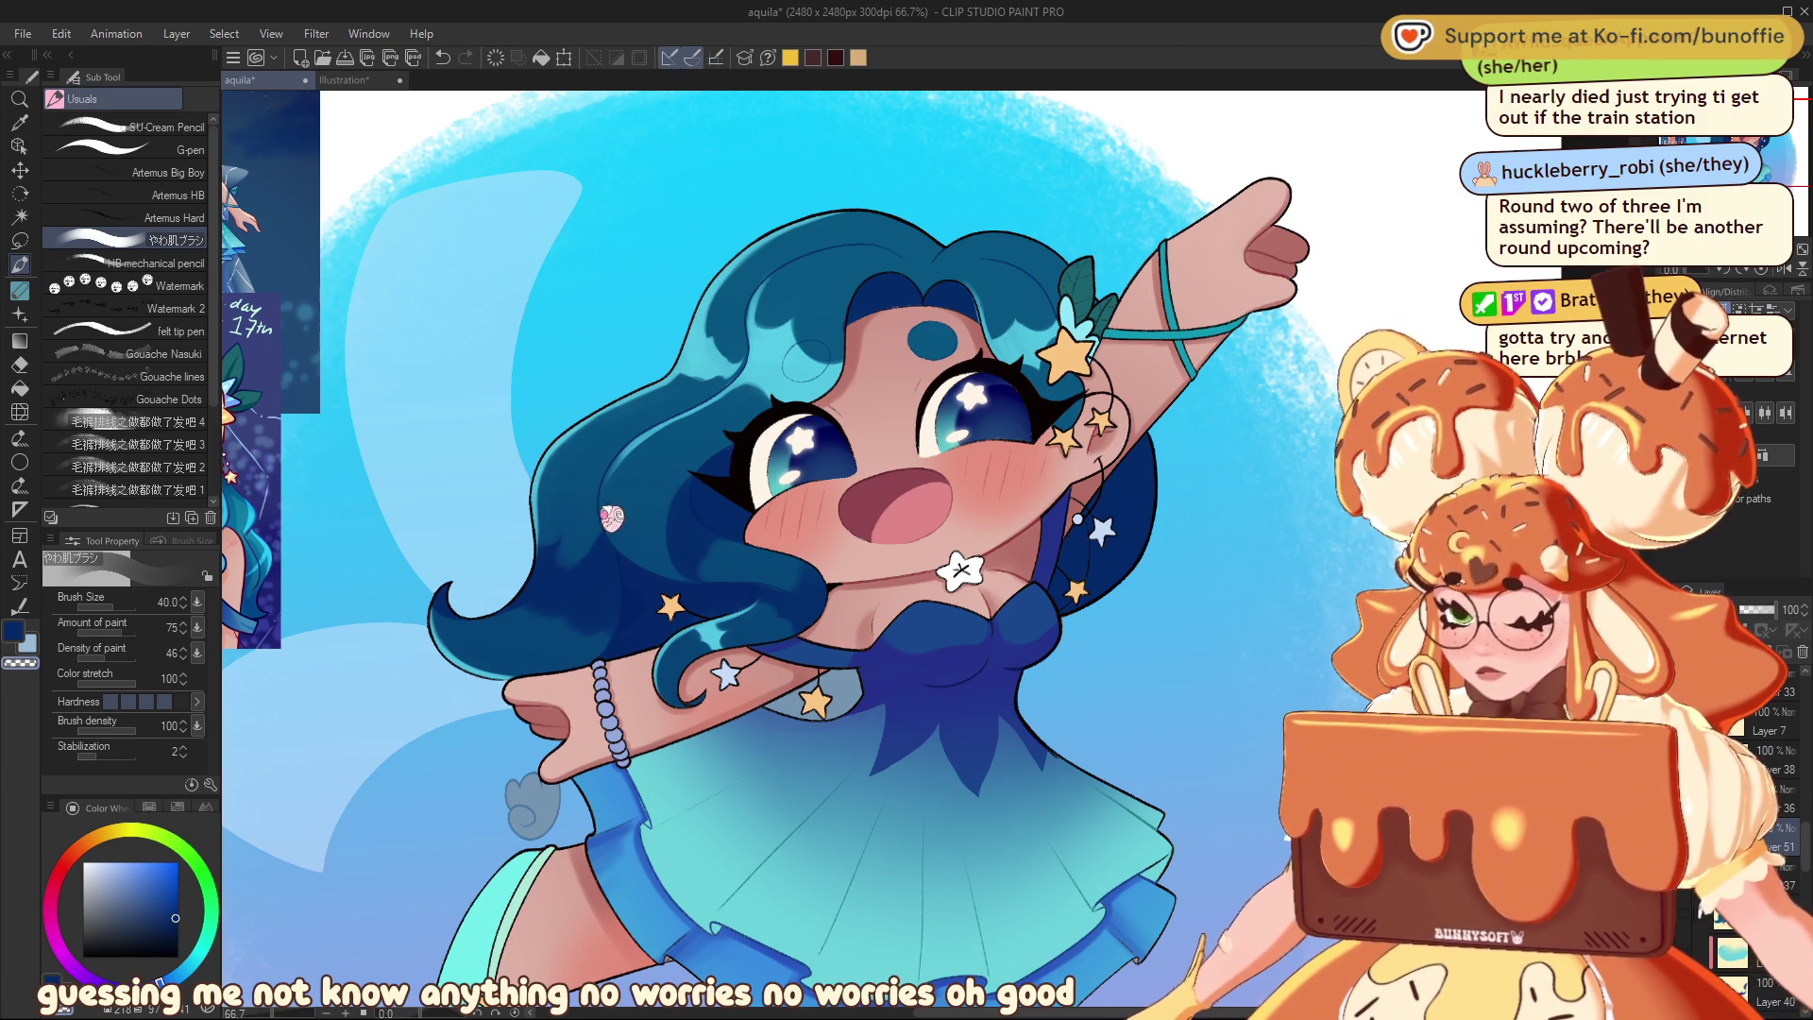
{"action": "key", "text": "ctrl+z"}
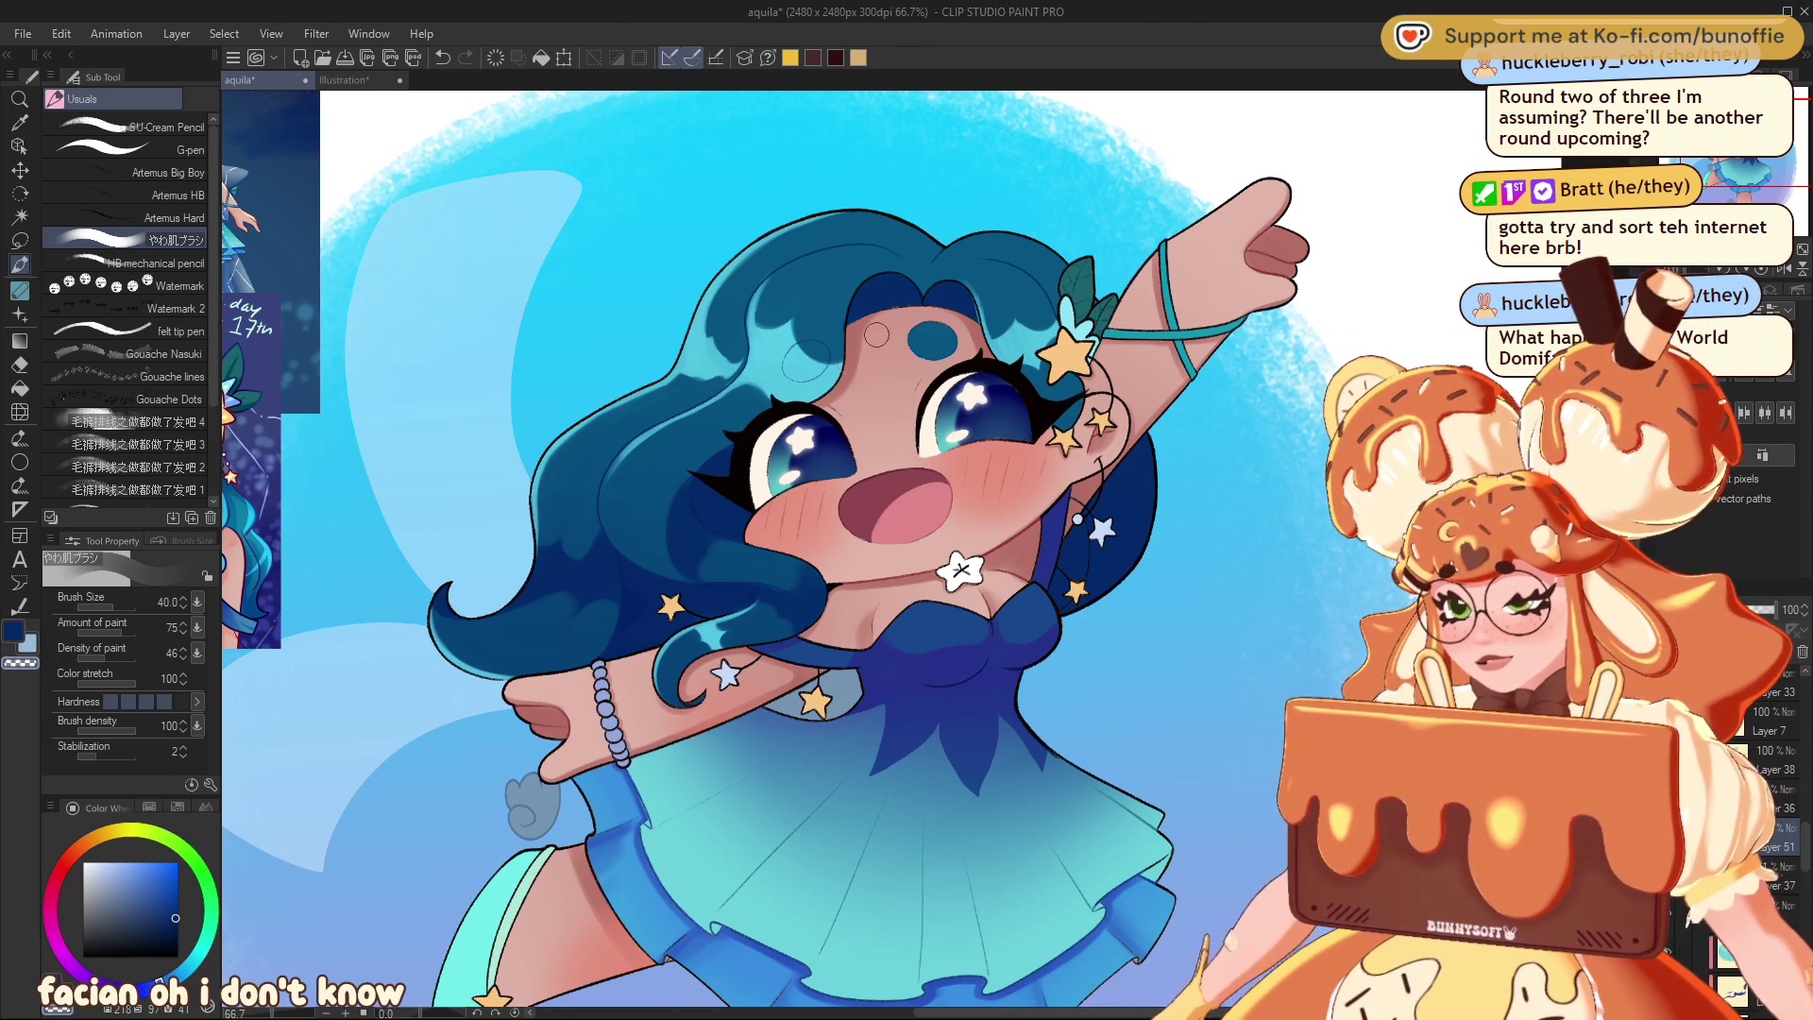
{"action": "left_click_drag", "start_coordinate": [1097, 197], "coordinate": [852, 358]}
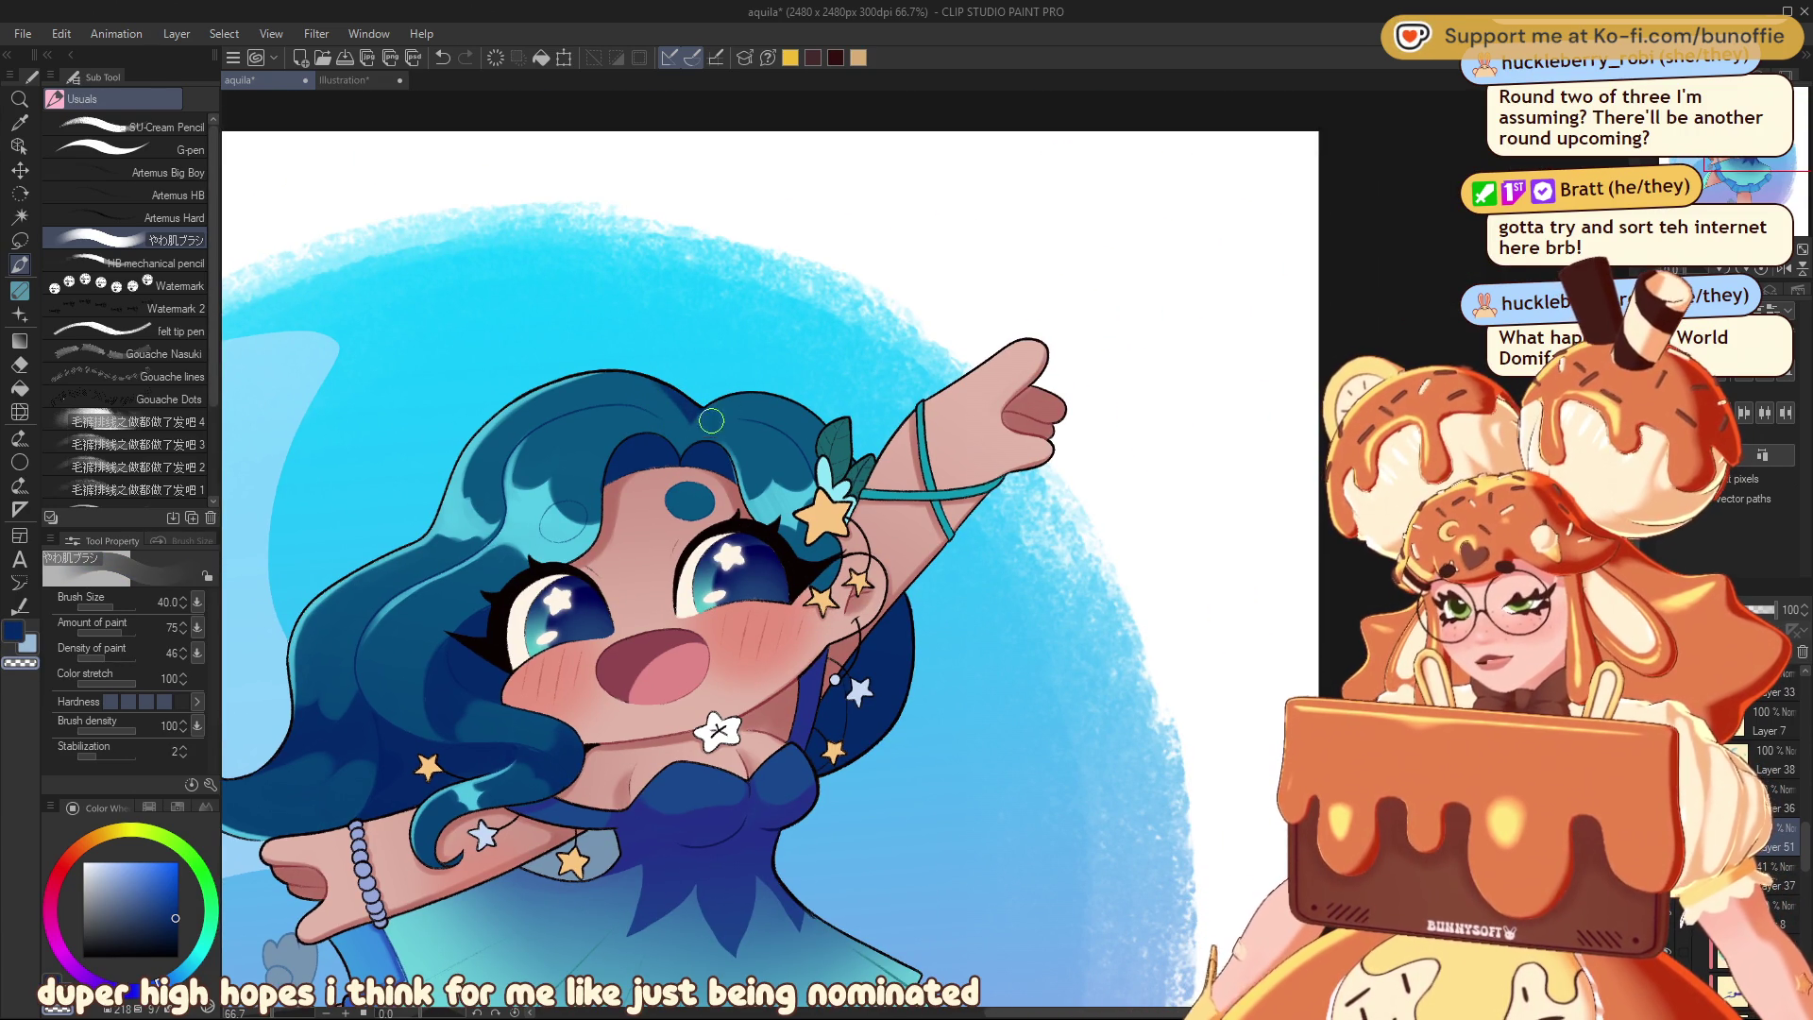
{"action": "key", "text": "bracketleft"}
{"action": "key", "text": "bracketleft"}
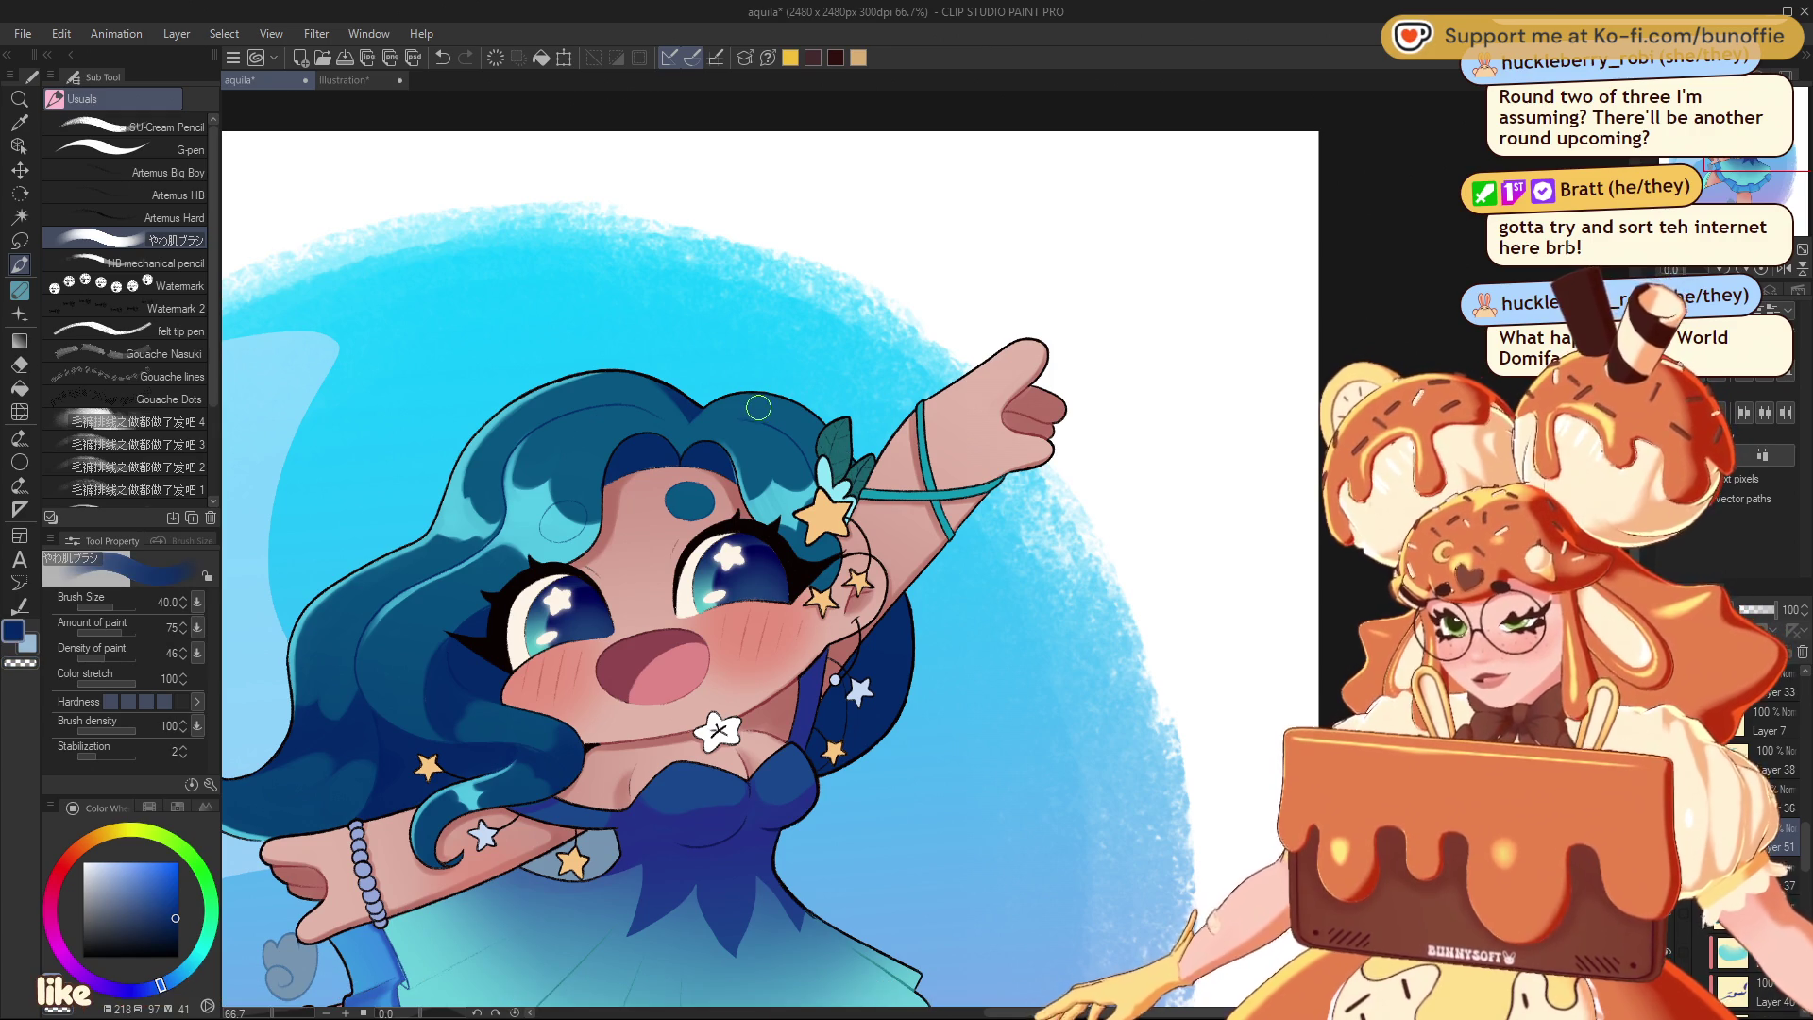
{"action": "key", "text": "bracketleft"}
{"action": "key", "text": "bracketleft"}
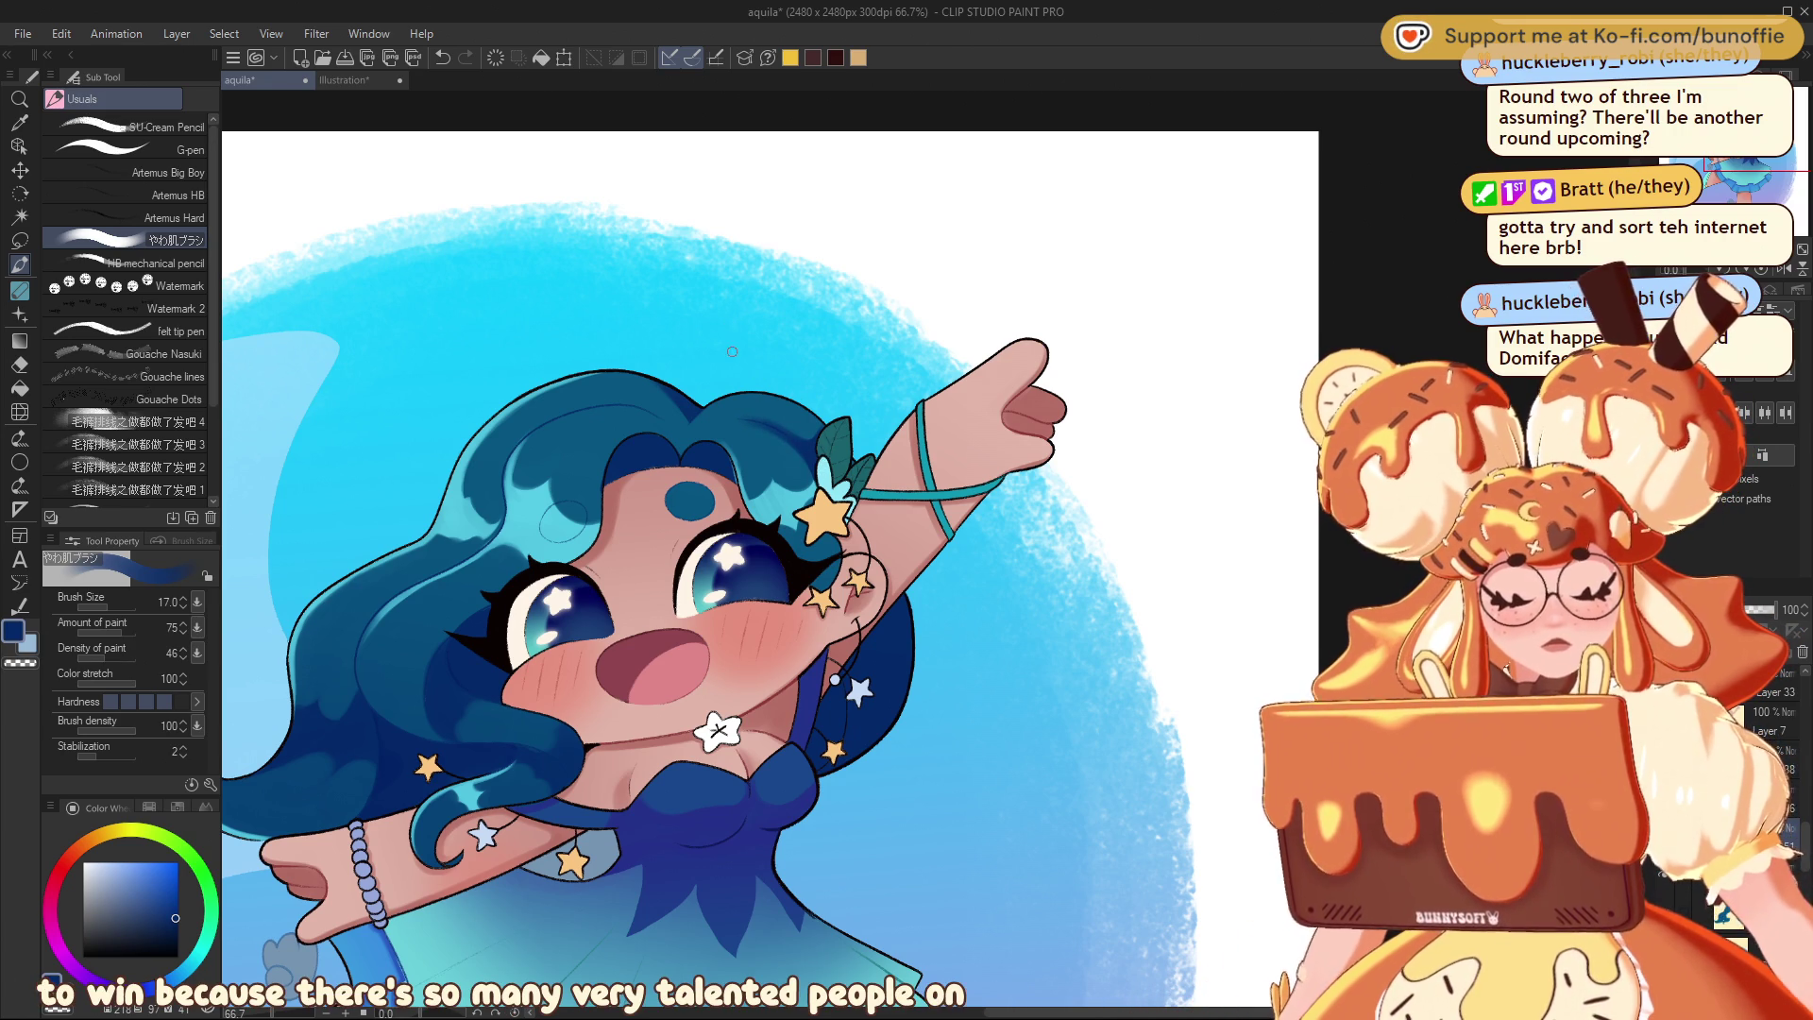
{"action": "key", "text": "c"}
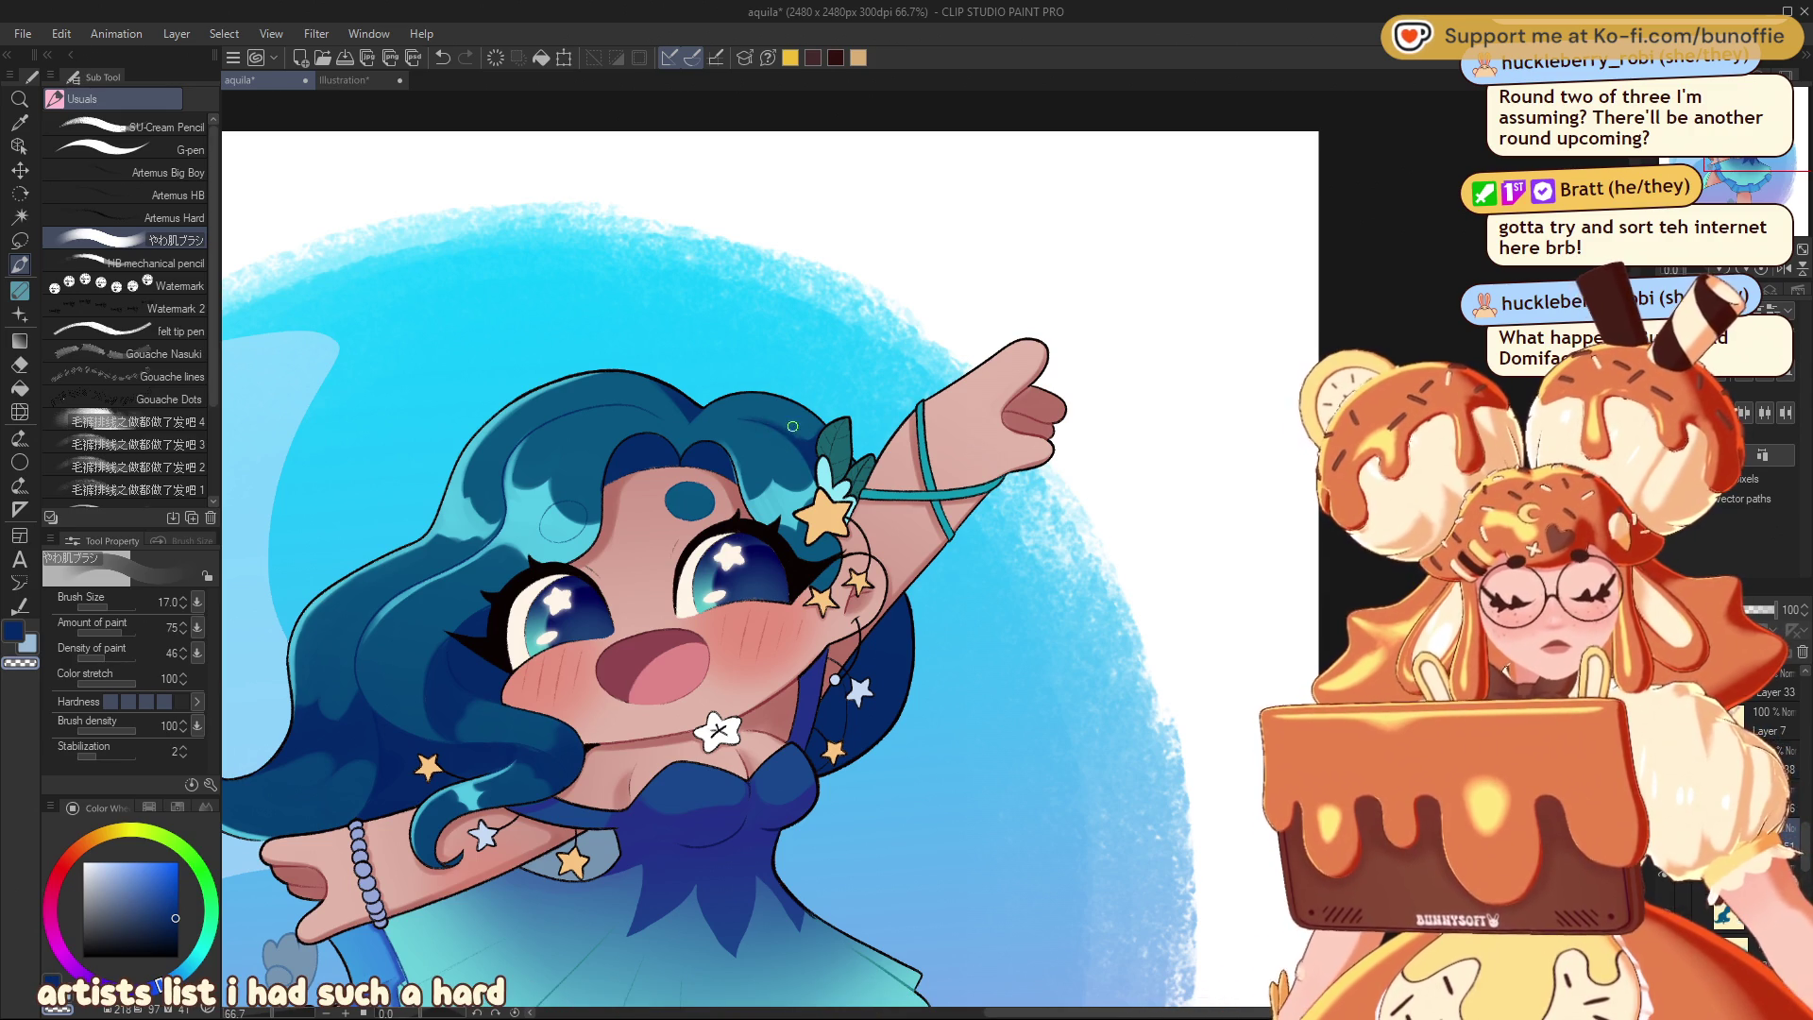
{"action": "key", "text": "c"}
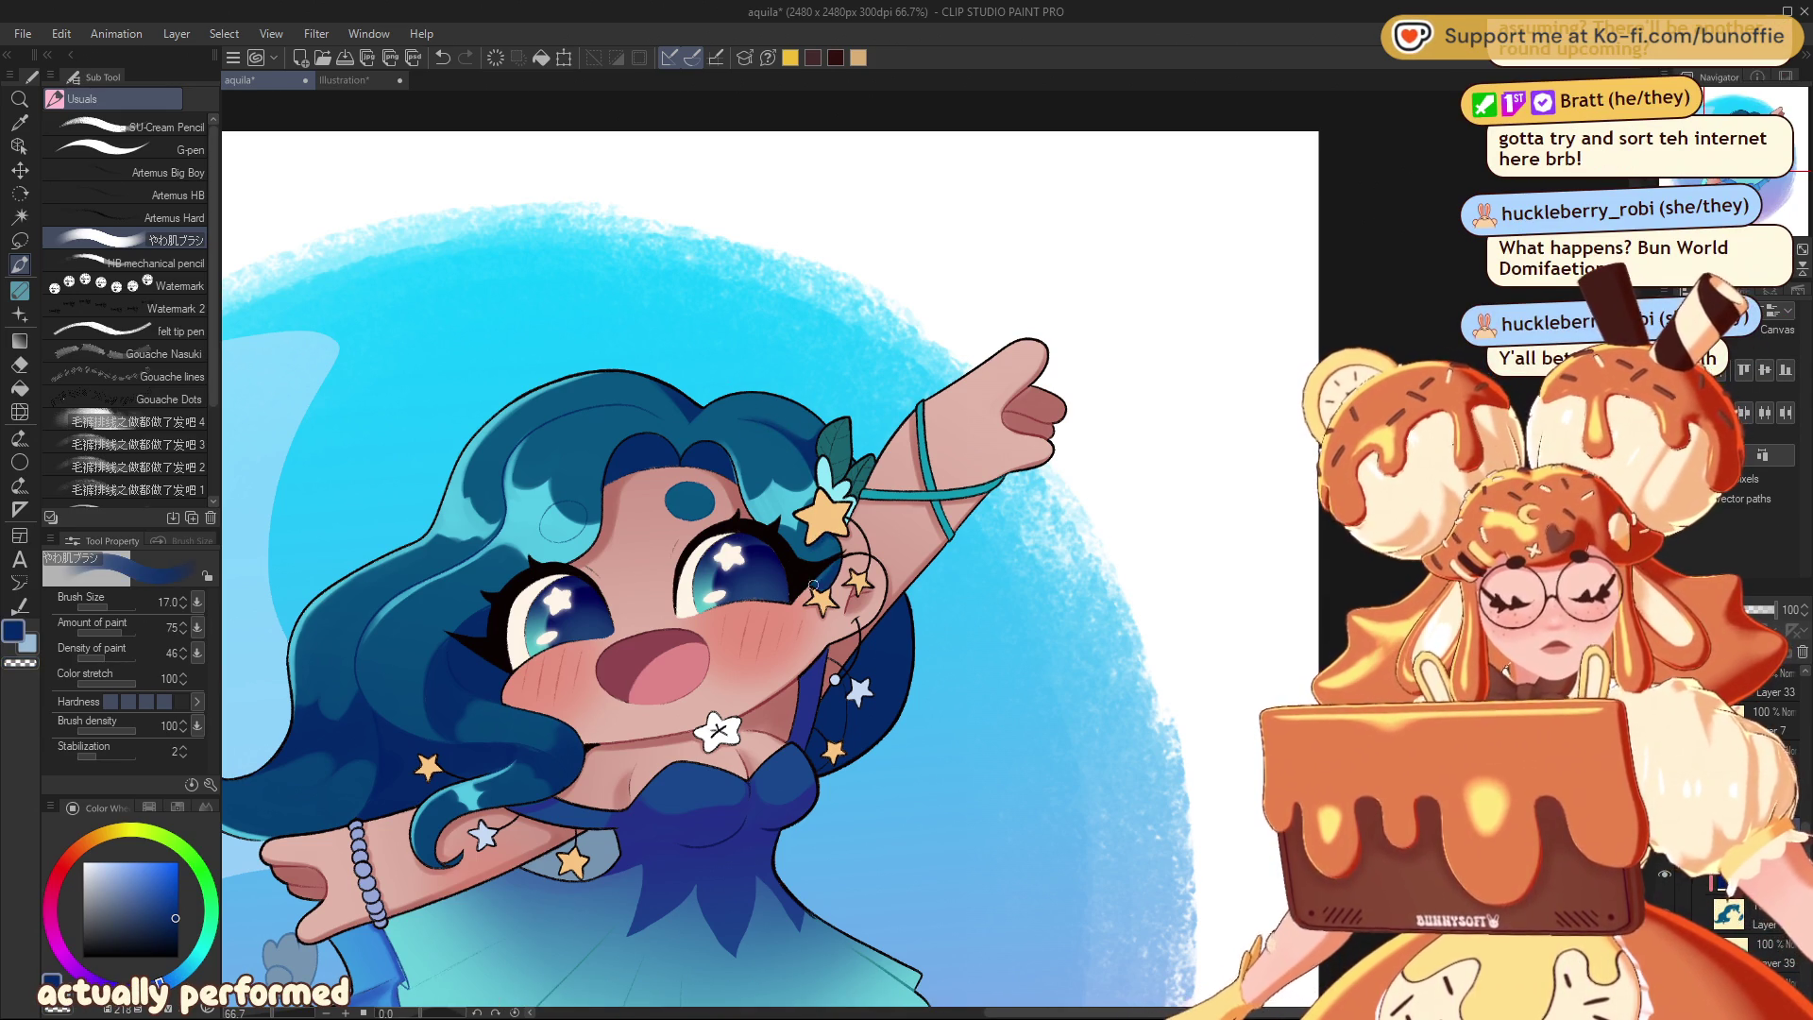
{"action": "key", "text": "c"}
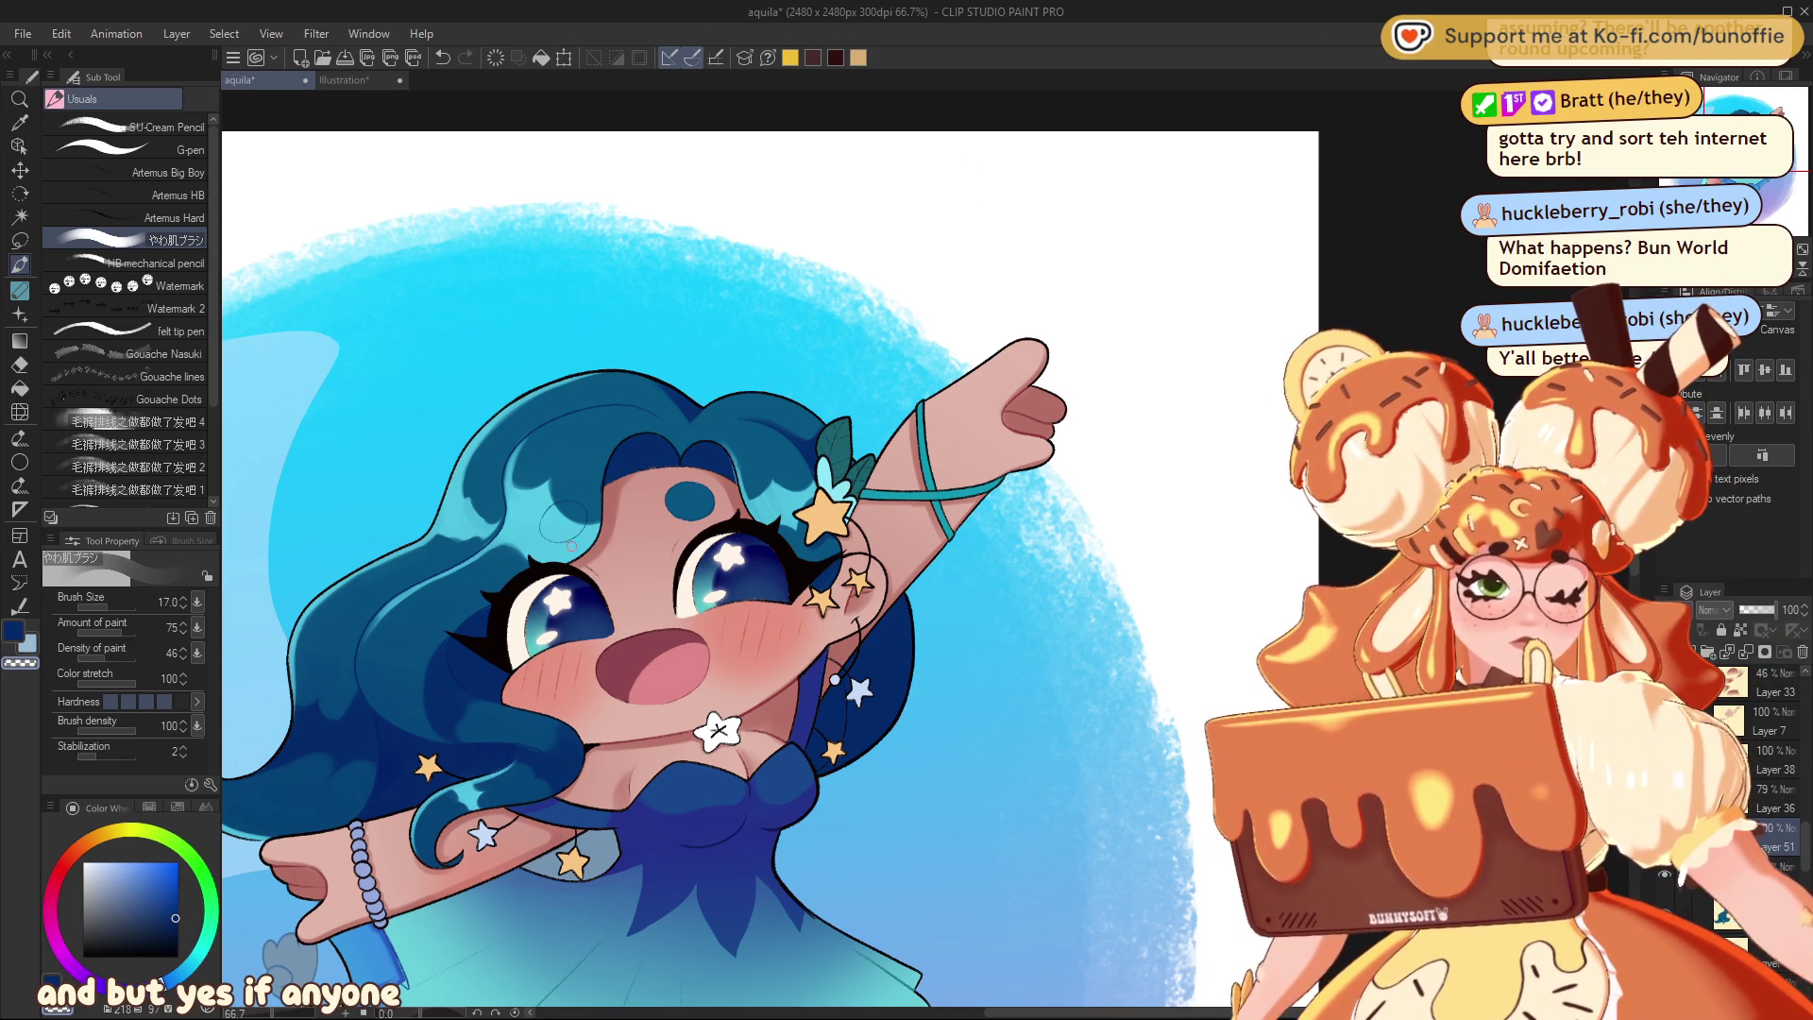
{"action": "left_click", "coordinate": [680, 446], "text": "alt"}
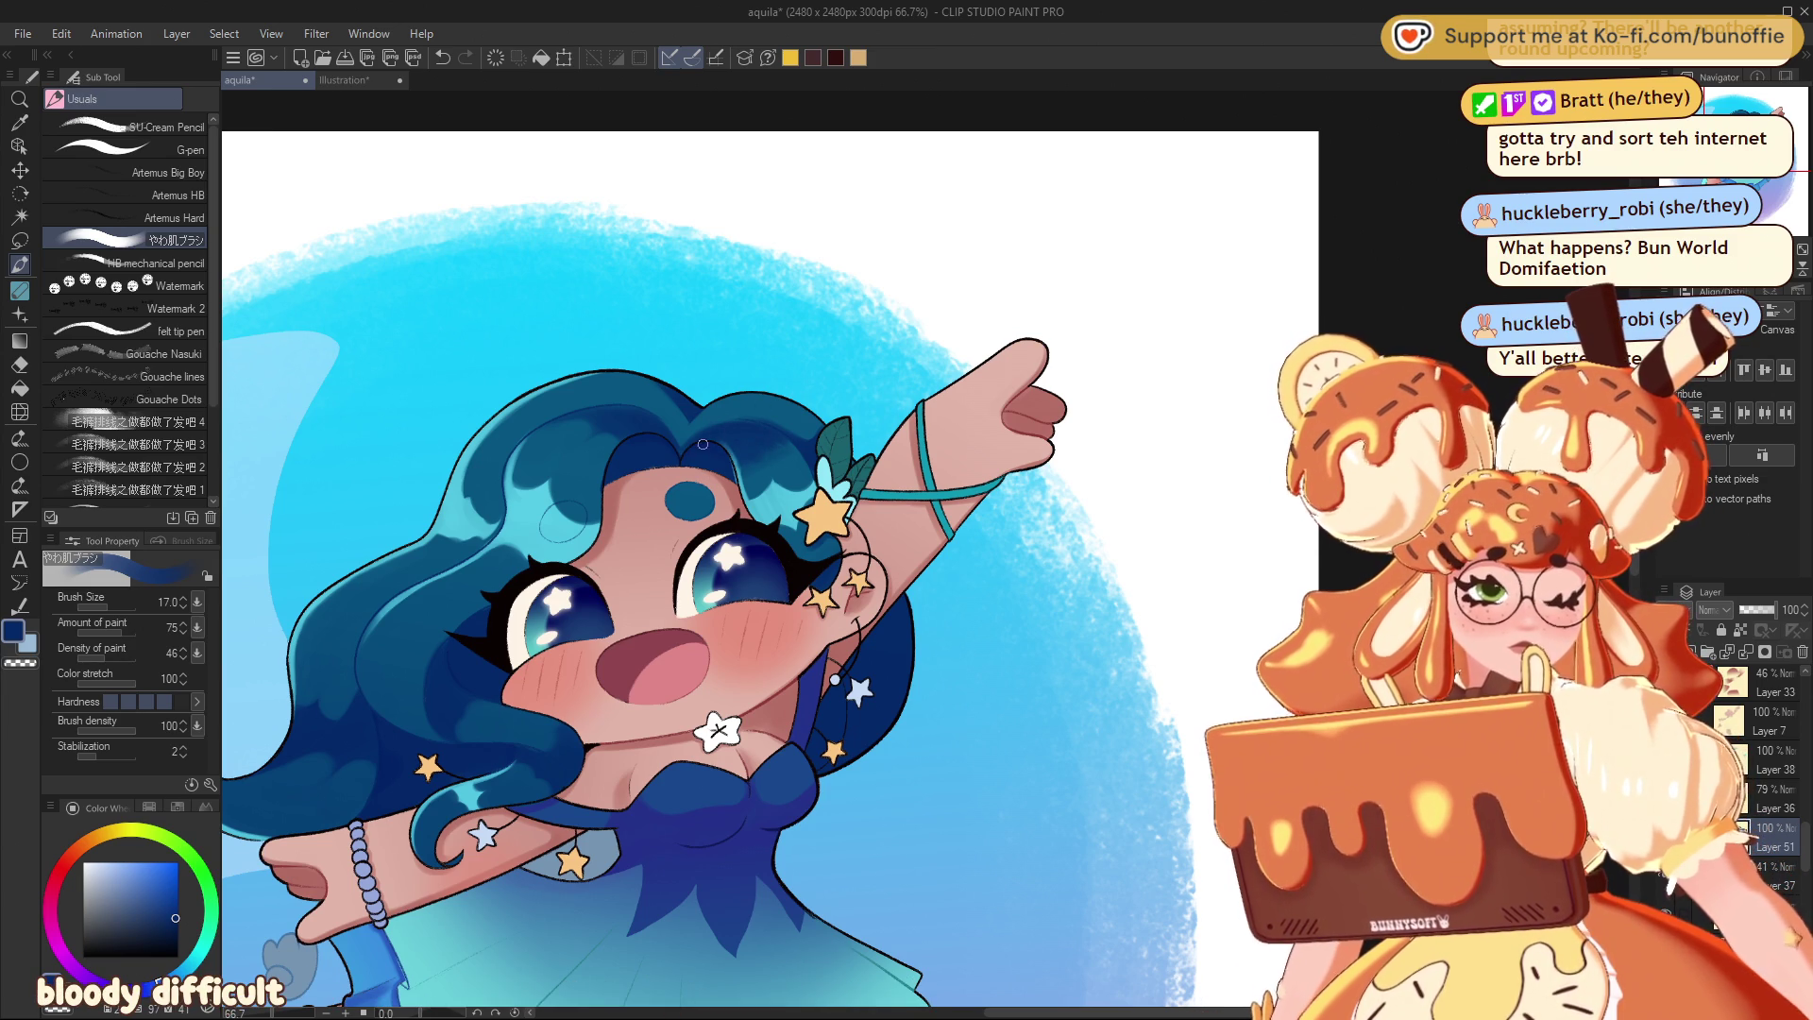
{"action": "key", "text": "c"}
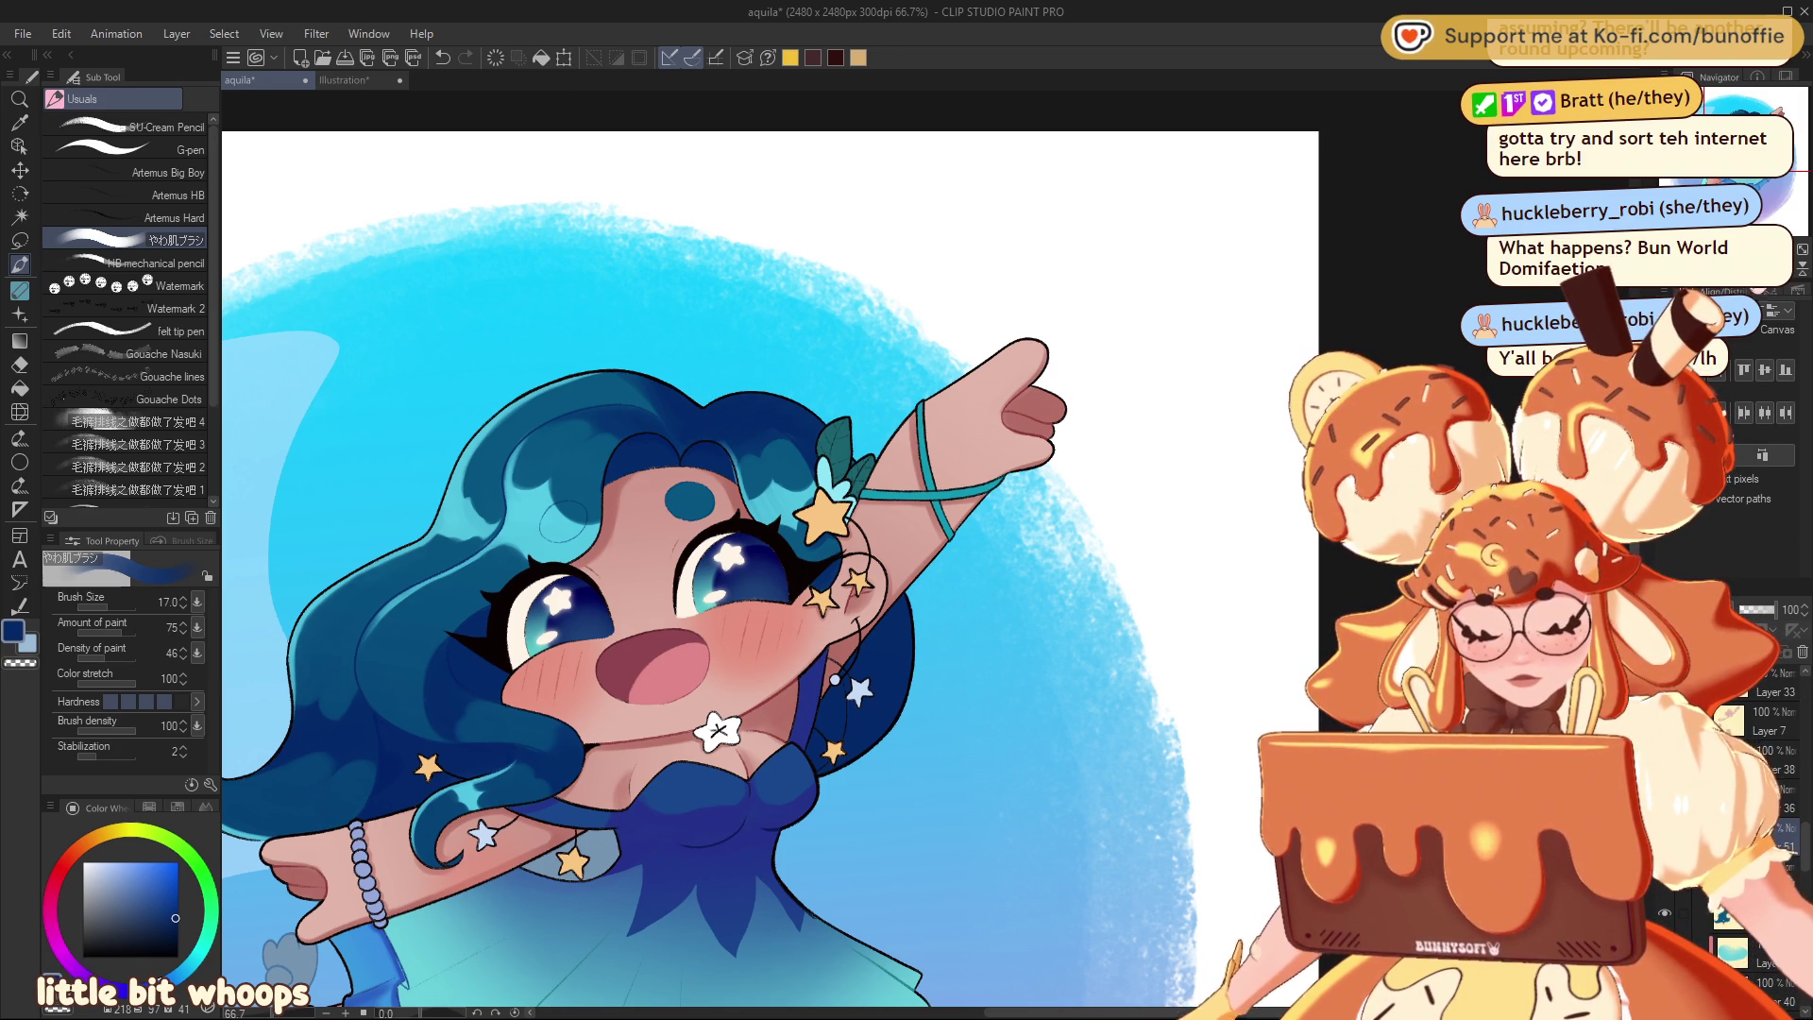
{"action": "scroll", "coordinate": [926, 550], "scroll_direction": "down", "scroll_amount": 5}
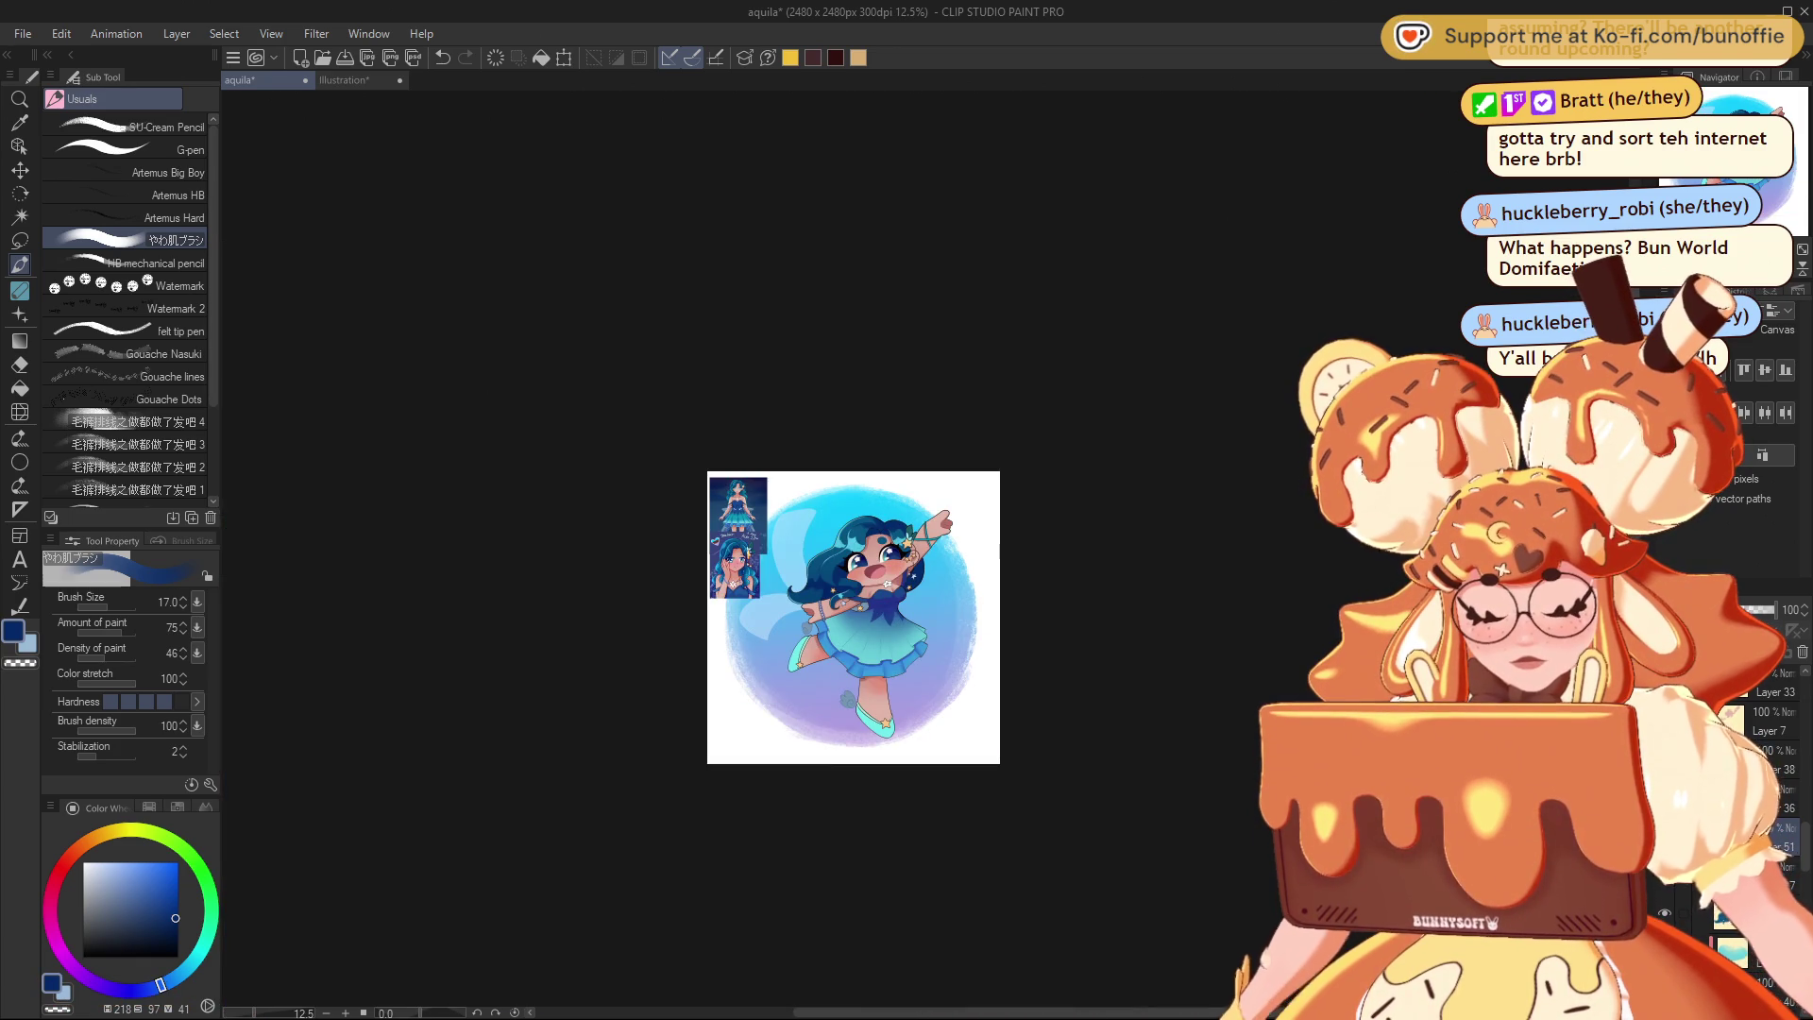
{"action": "scroll", "coordinate": [927, 549], "scroll_direction": "up", "scroll_amount": 5}
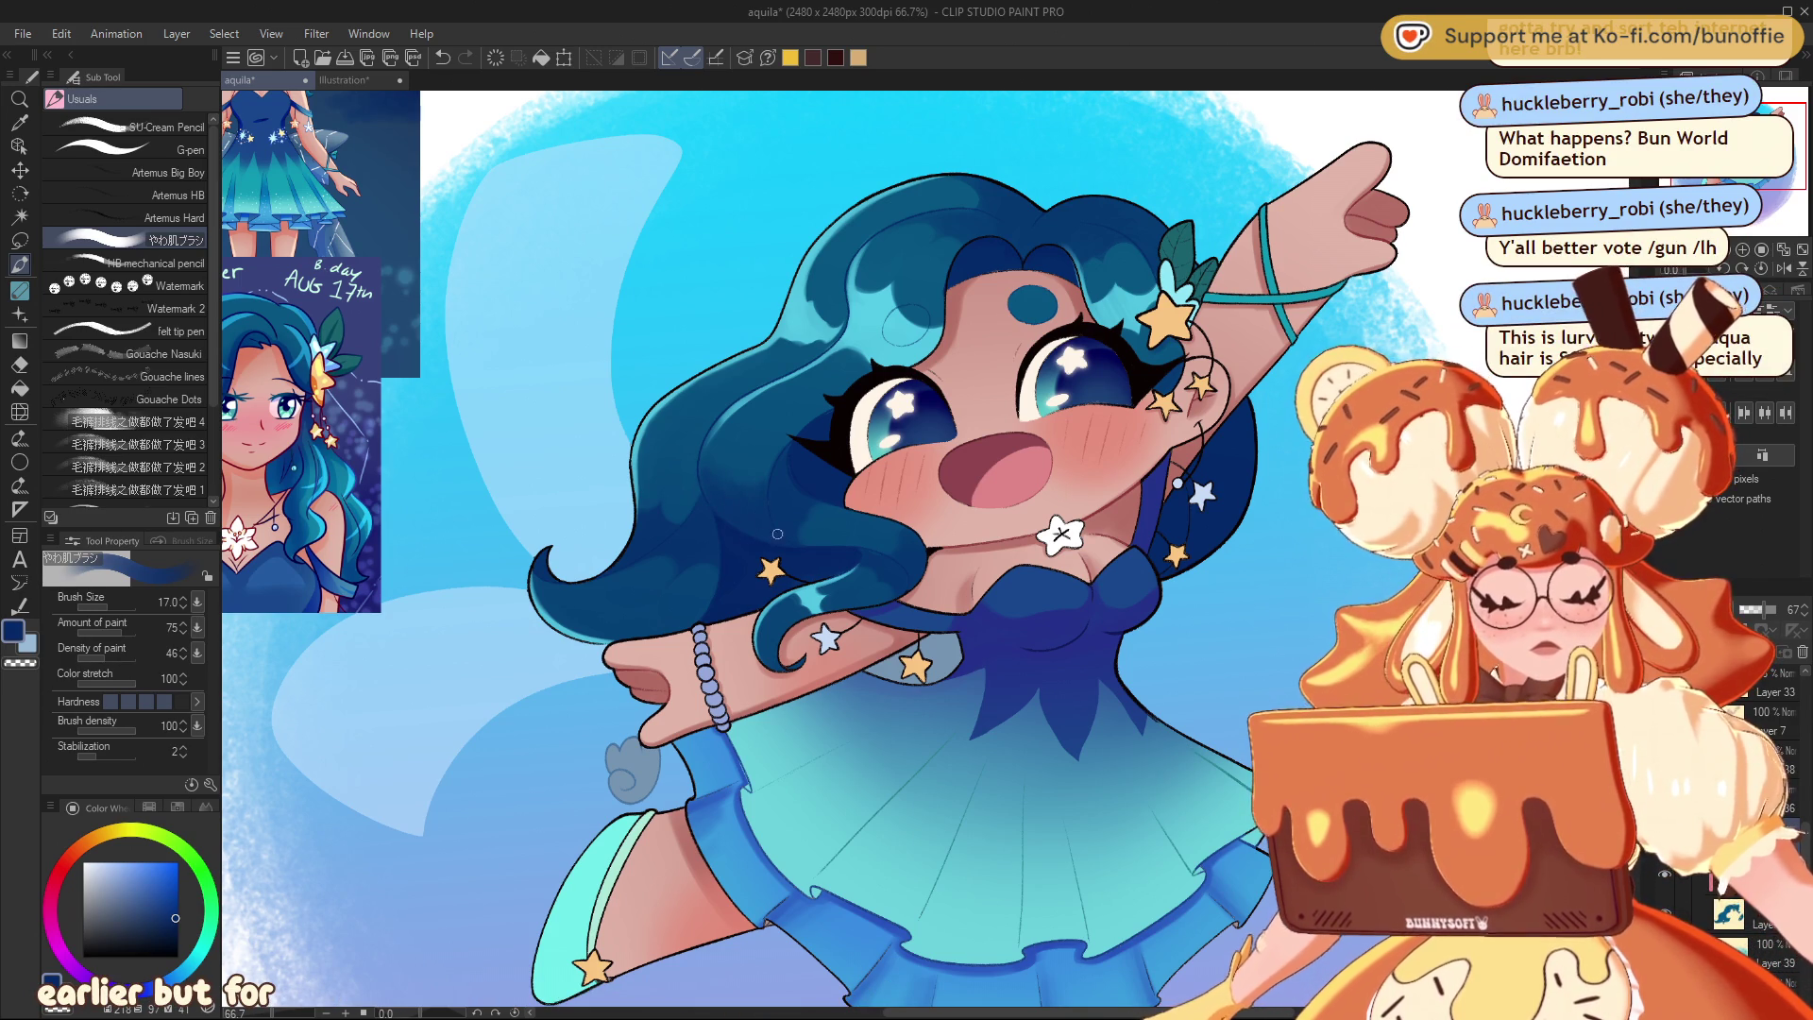
{"action": "key", "text": "c"}
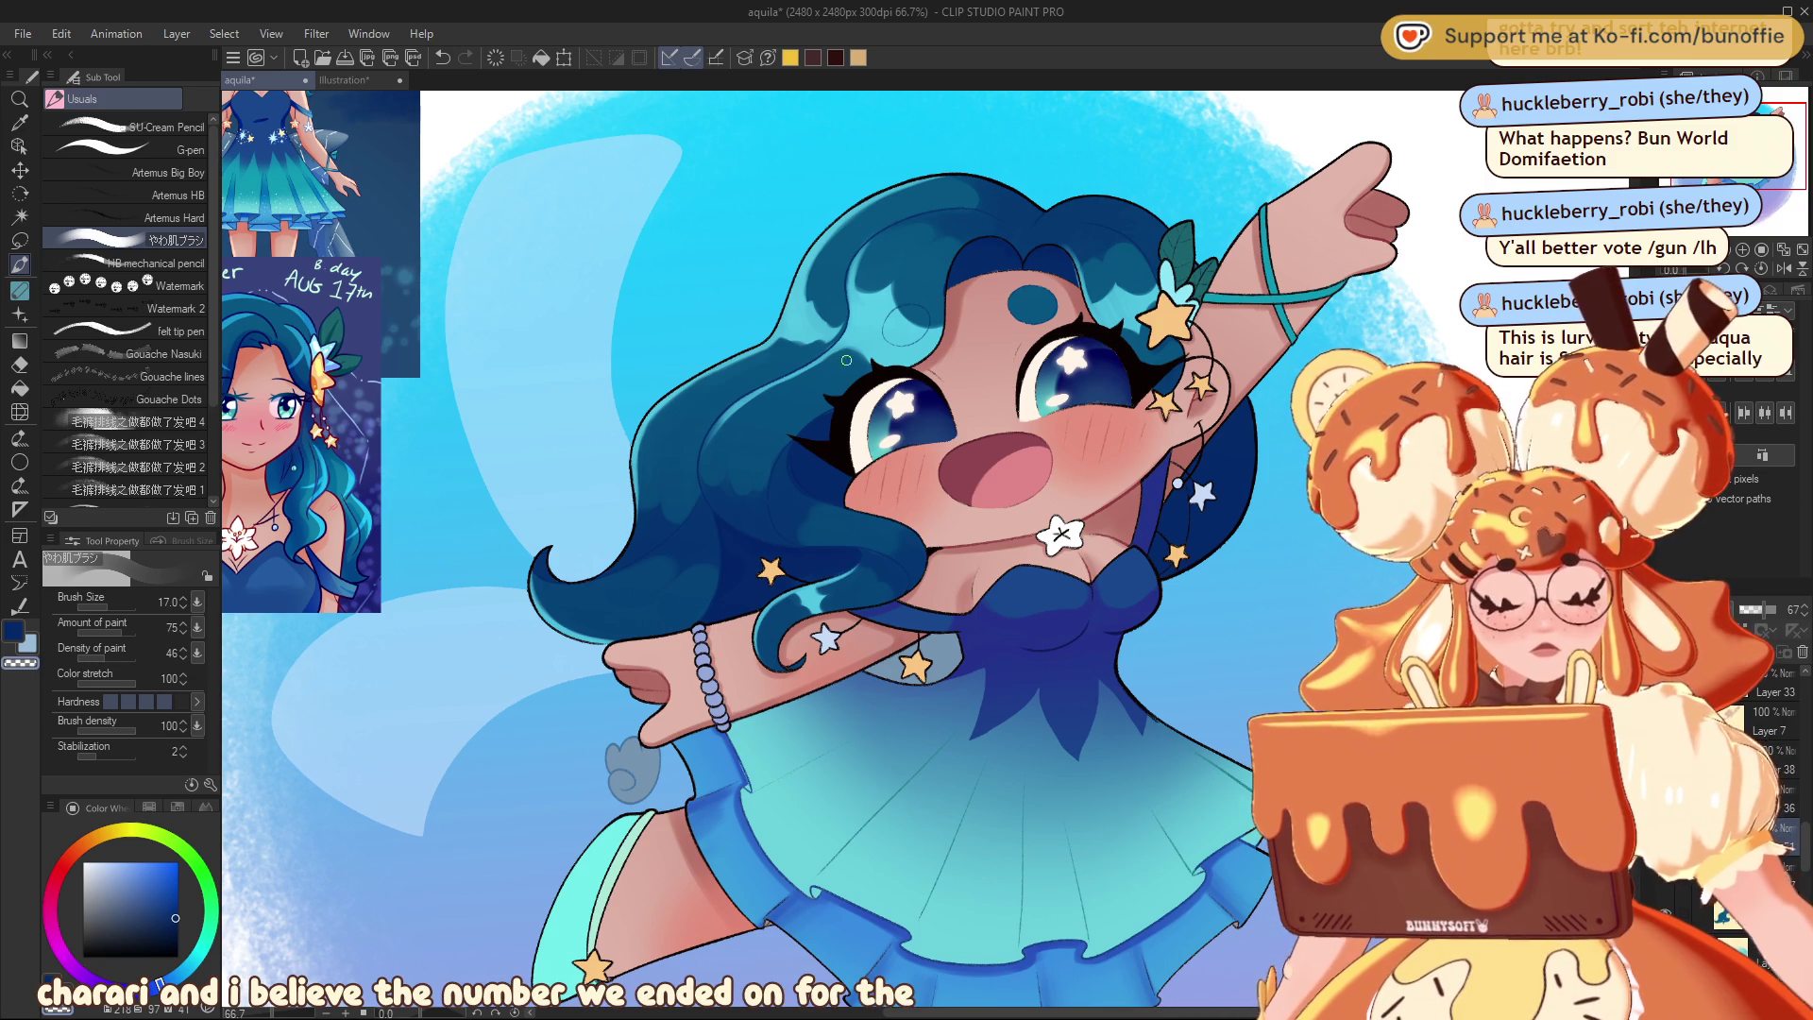
{"action": "key", "text": "c"}
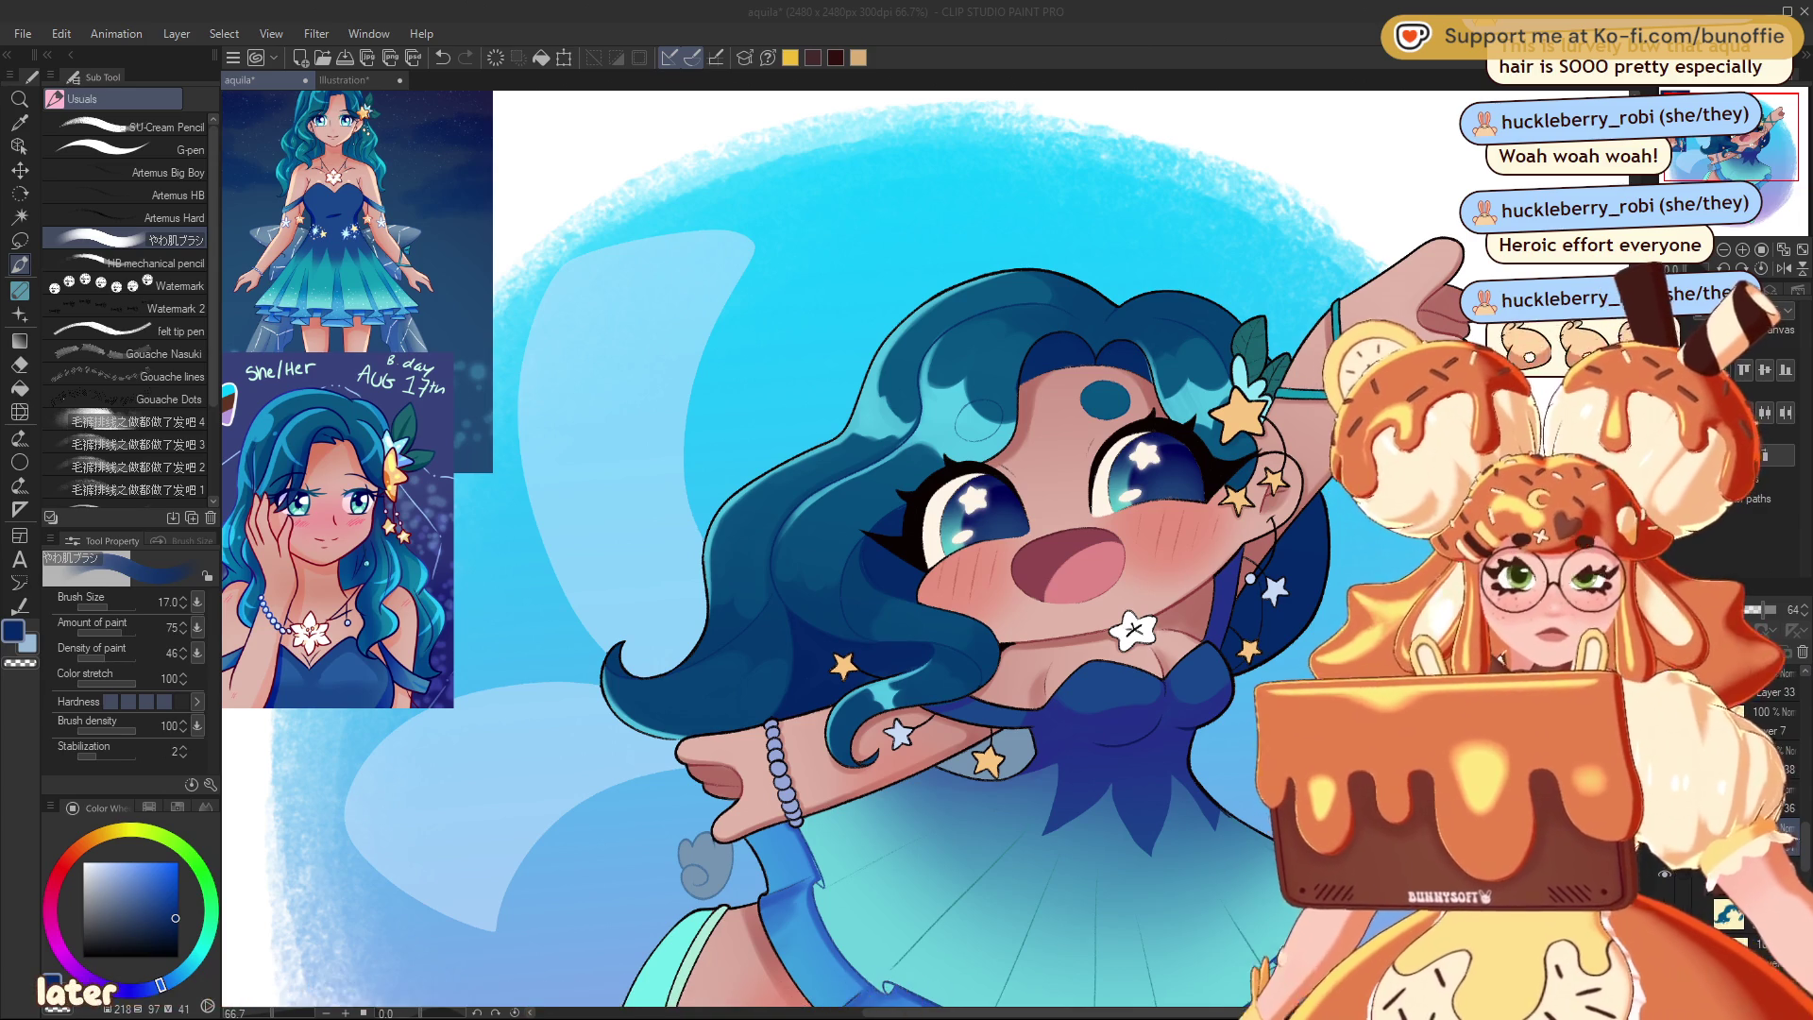
- Zoom and pan with the Navigator until the reference headshot fills the canvas at 200%
{"action": "left_click", "coordinate": [20, 240]}
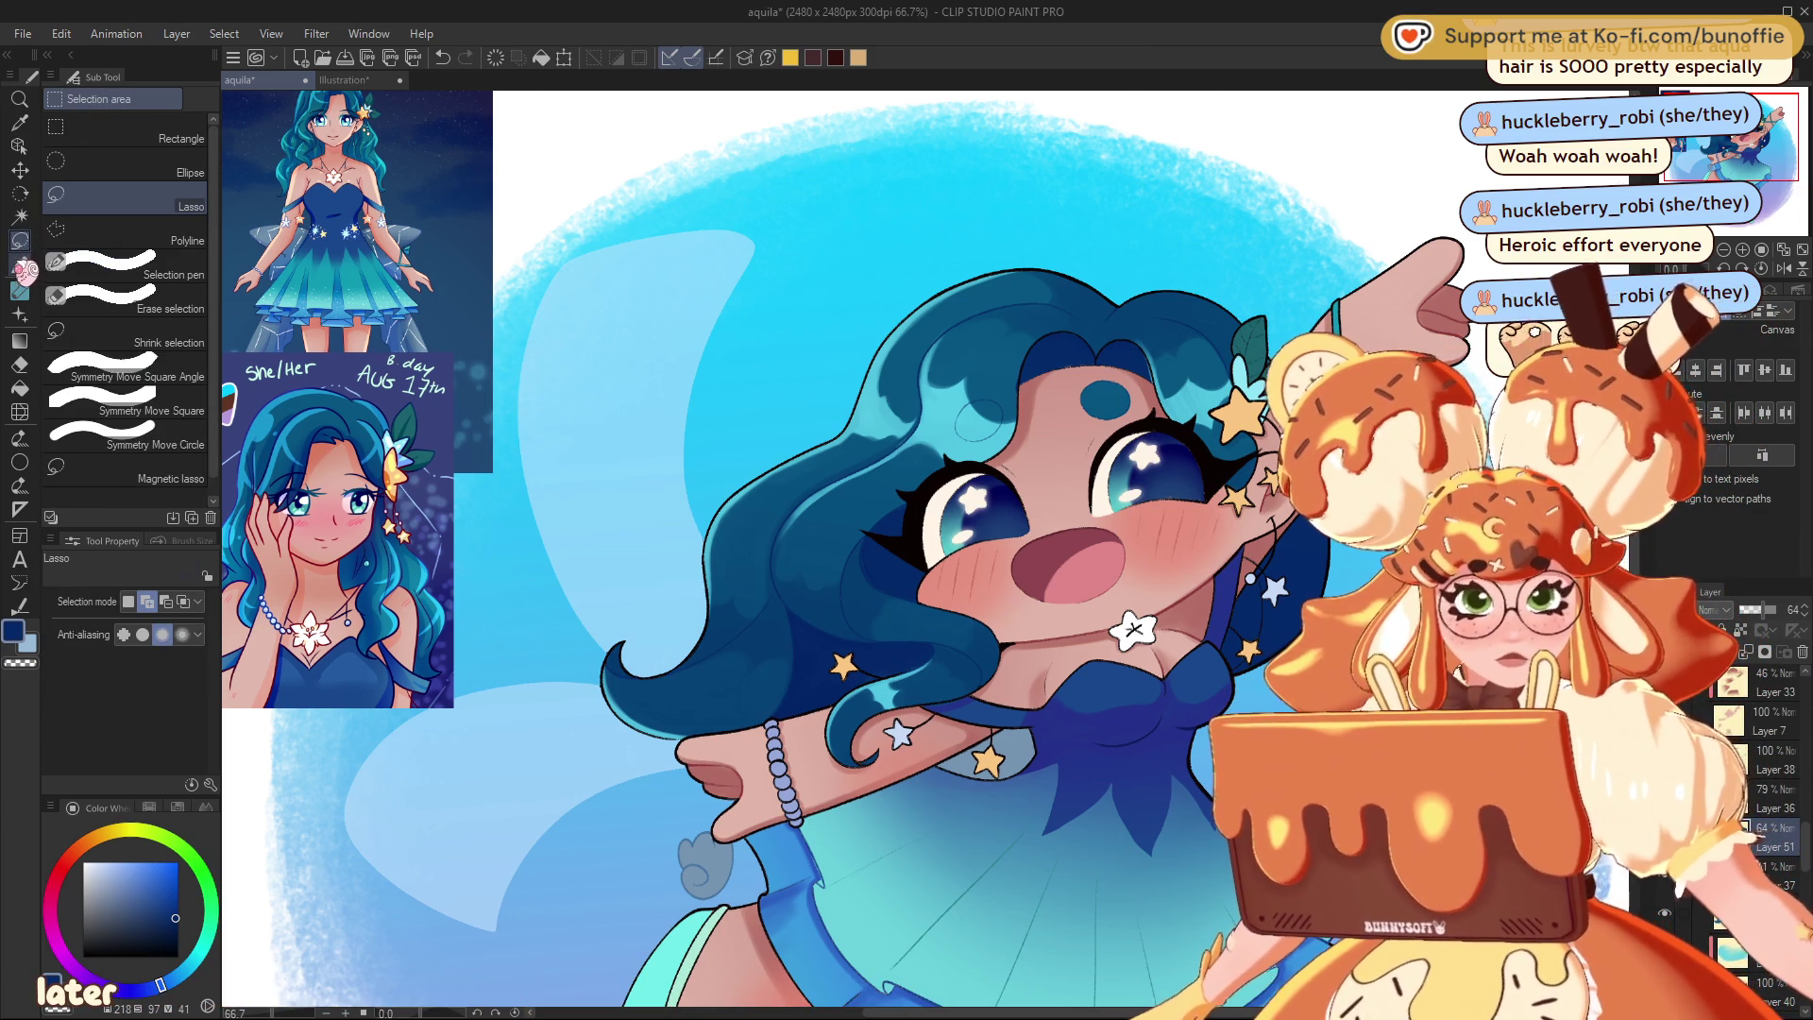
{"action": "left_click", "coordinate": [23, 262]}
{"action": "left_click_drag", "start_coordinate": [906, 529], "coordinate": [841, 472]}
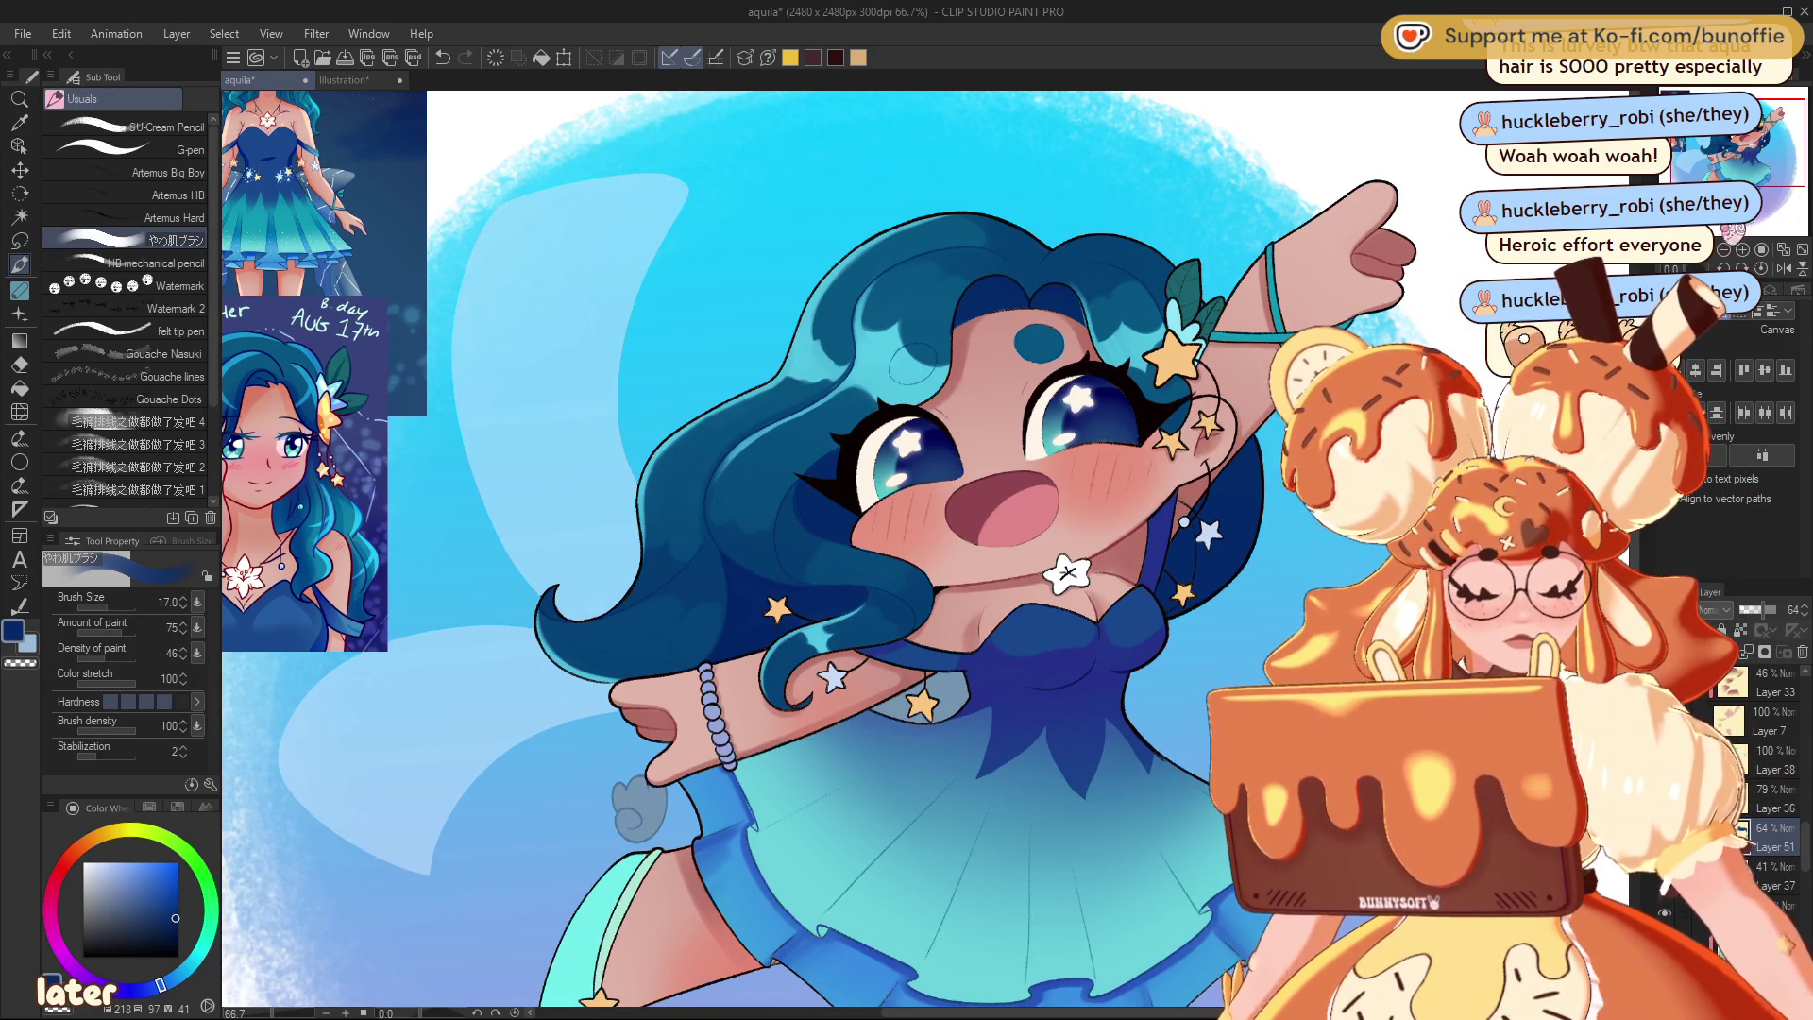
{"action": "key", "text": "ctrl+minus"}
{"action": "key", "text": "ctrl+minus"}
{"action": "key", "text": "ctrl+minus"}
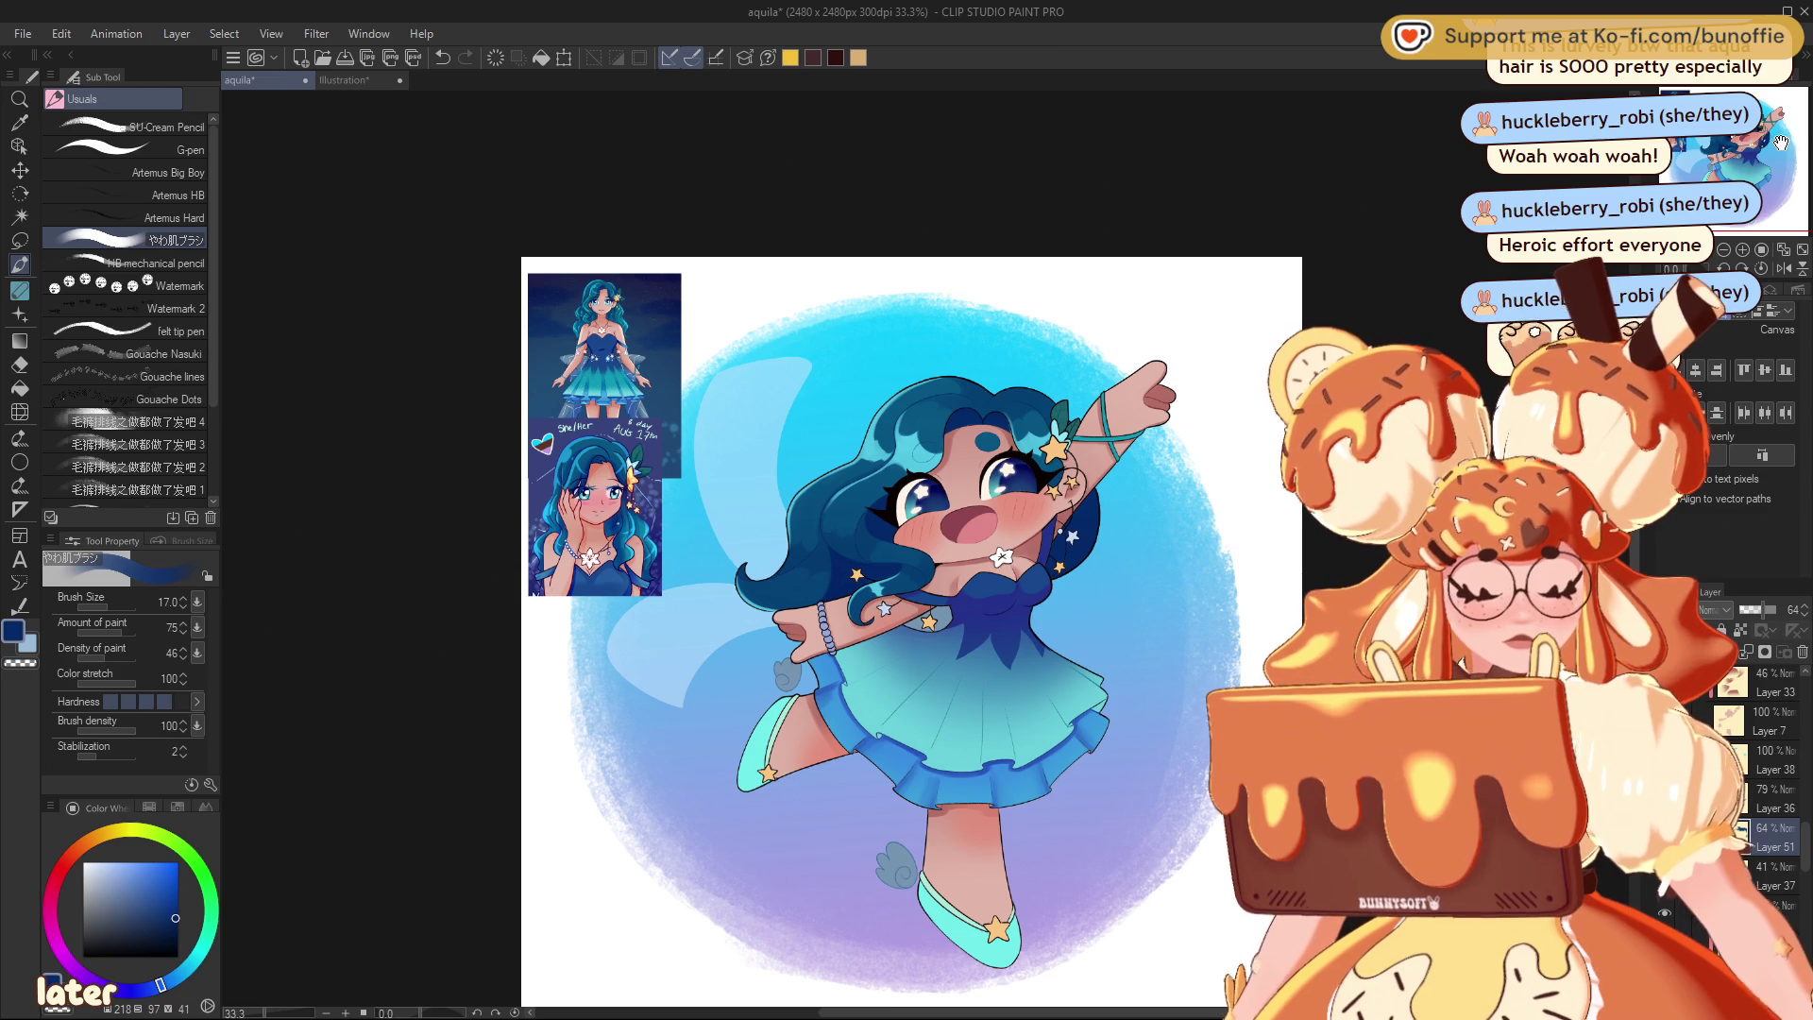
{"action": "left_click_drag", "start_coordinate": [1781, 142], "coordinate": [1775, 159]}
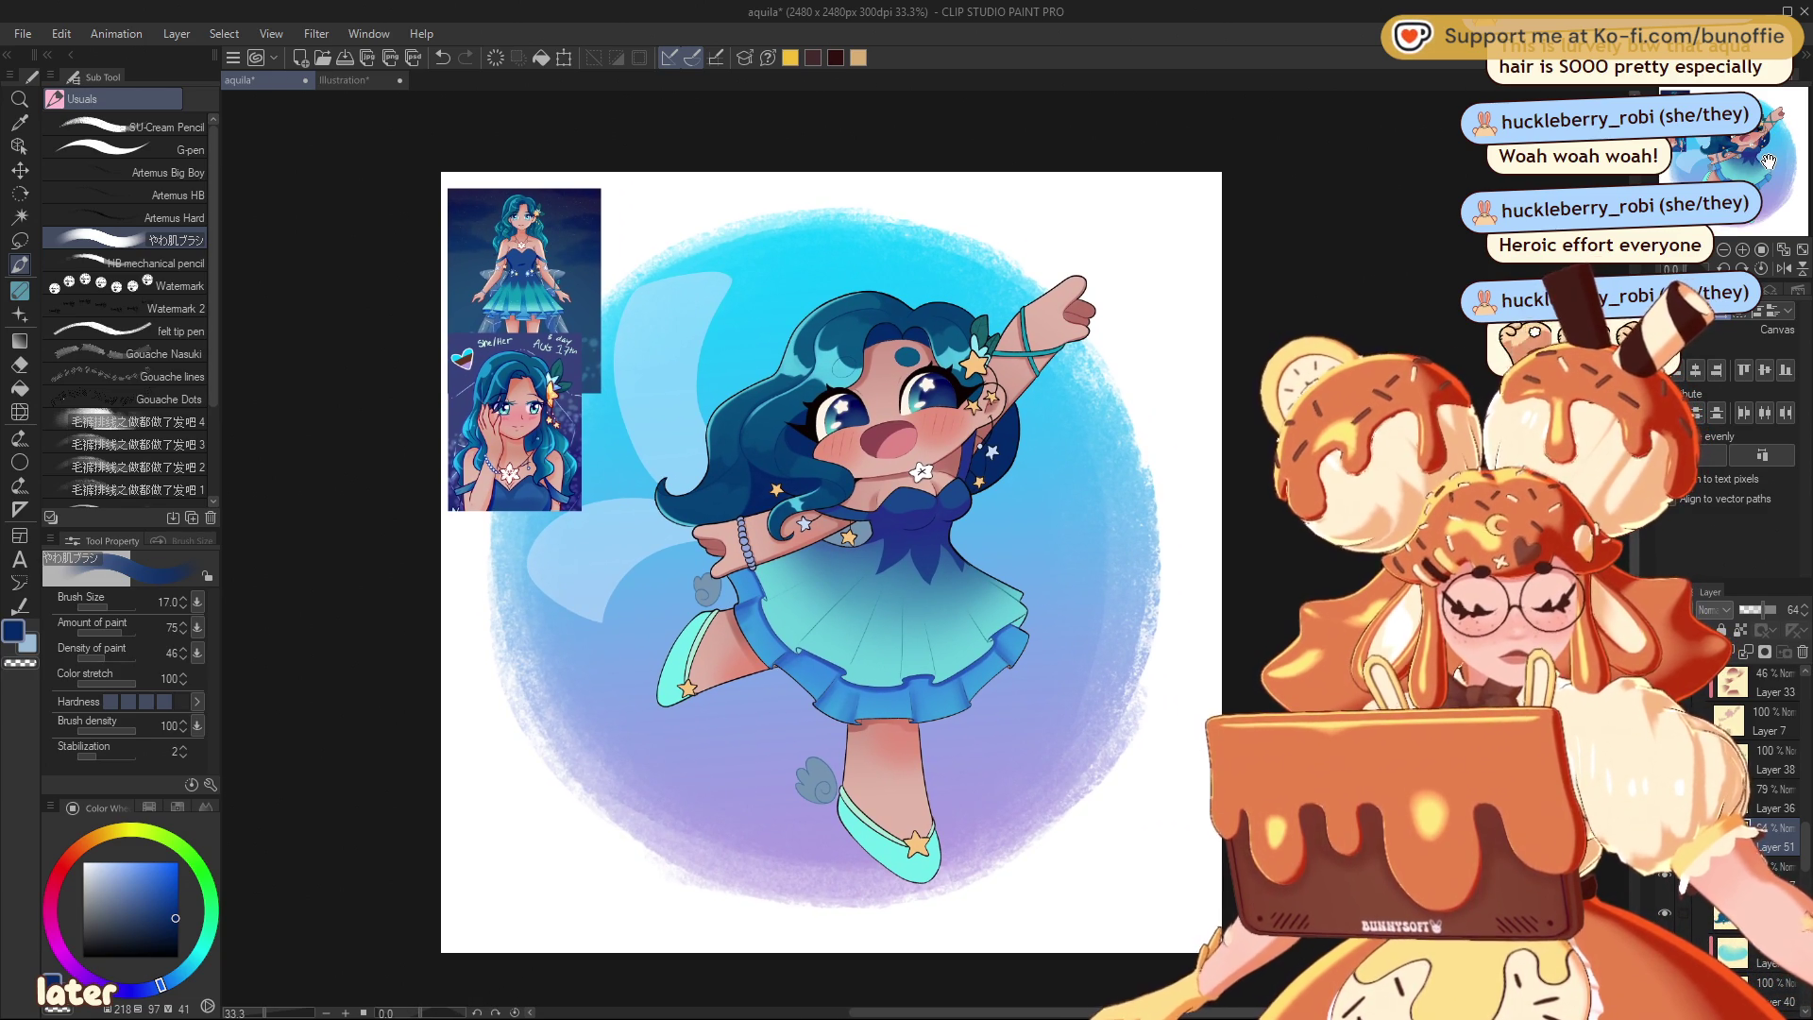
{"action": "left_click", "coordinate": [1745, 251]}
{"action": "left_click", "coordinate": [1745, 251]}
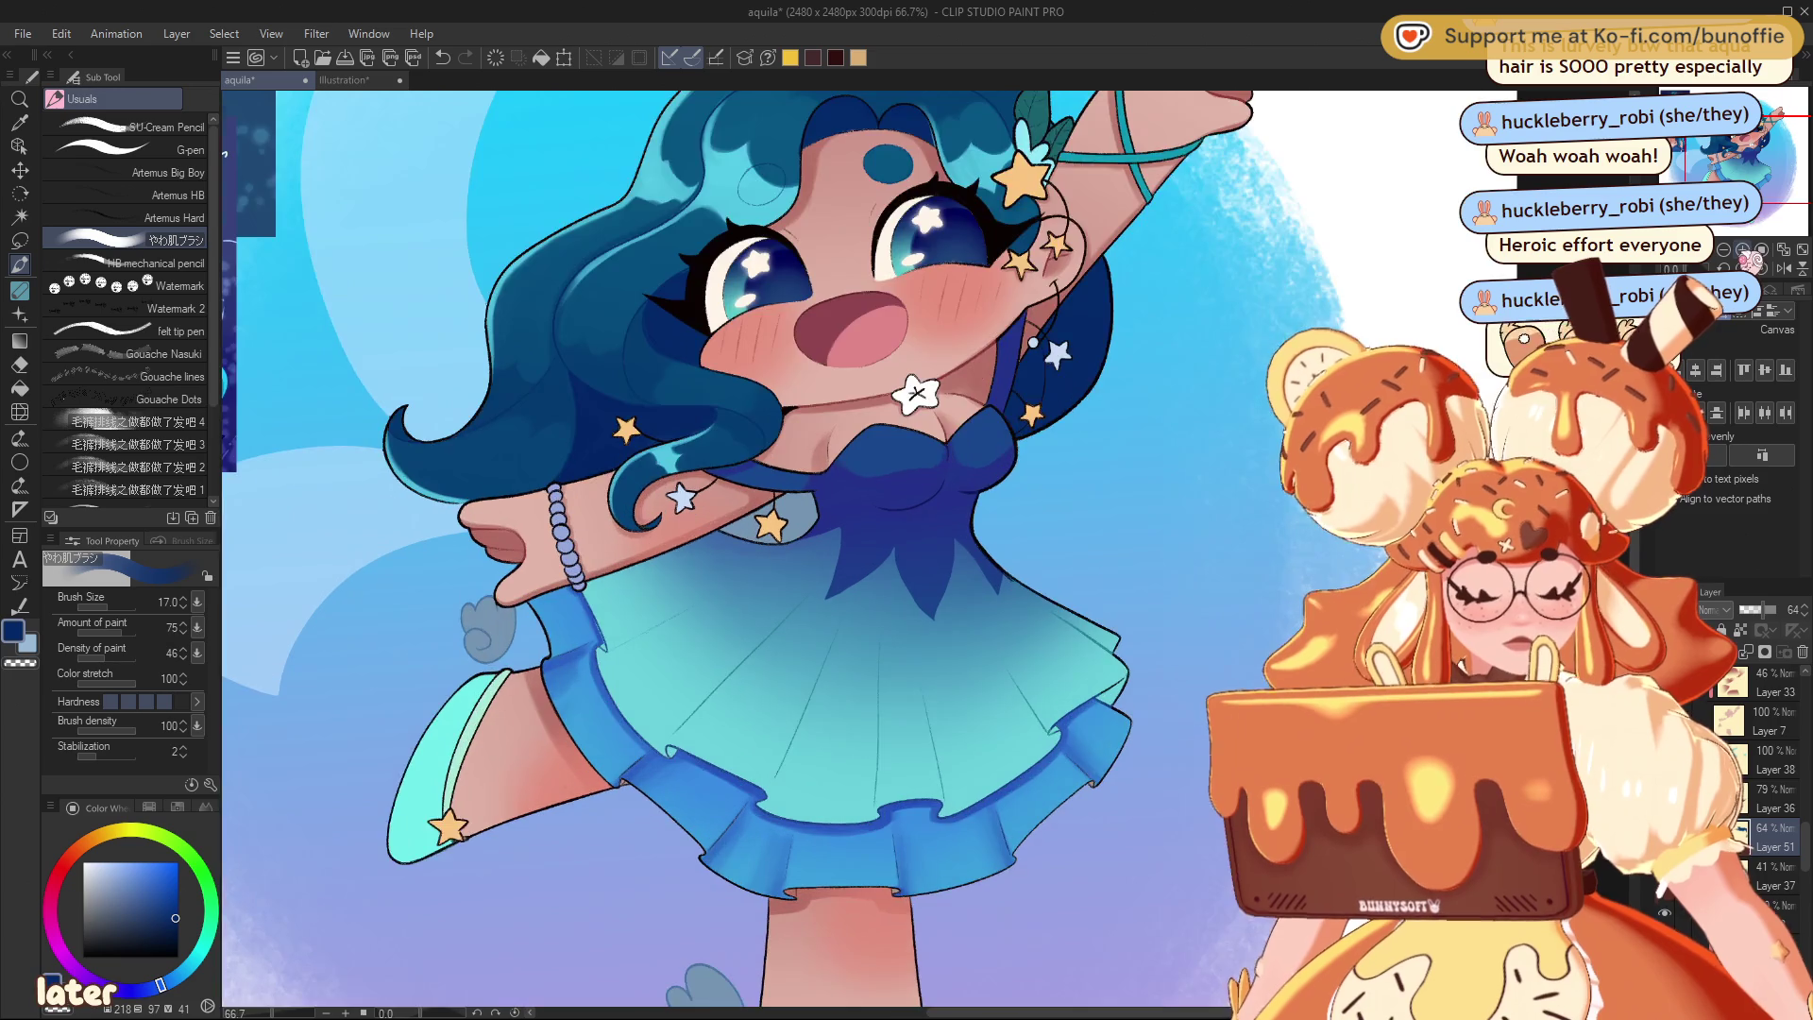
{"action": "mouse_move", "coordinate": [1744, 160]}
{"action": "left_mouse_down"}
{"action": "mouse_move", "coordinate": [1705, 115]}
{"action": "mouse_move", "coordinate": [1692, 164]}
{"action": "mouse_move", "coordinate": [1760, 154]}
{"action": "left_mouse_up"}
{"action": "scroll", "coordinate": [1710, 131], "scroll_direction": "up", "scroll_amount": 3}
- Sample pale cyan and draw a small sparkle star on the bodice with the SU-Cream Pencil
{"action": "left_click", "coordinate": [850, 576], "text": "alt"}
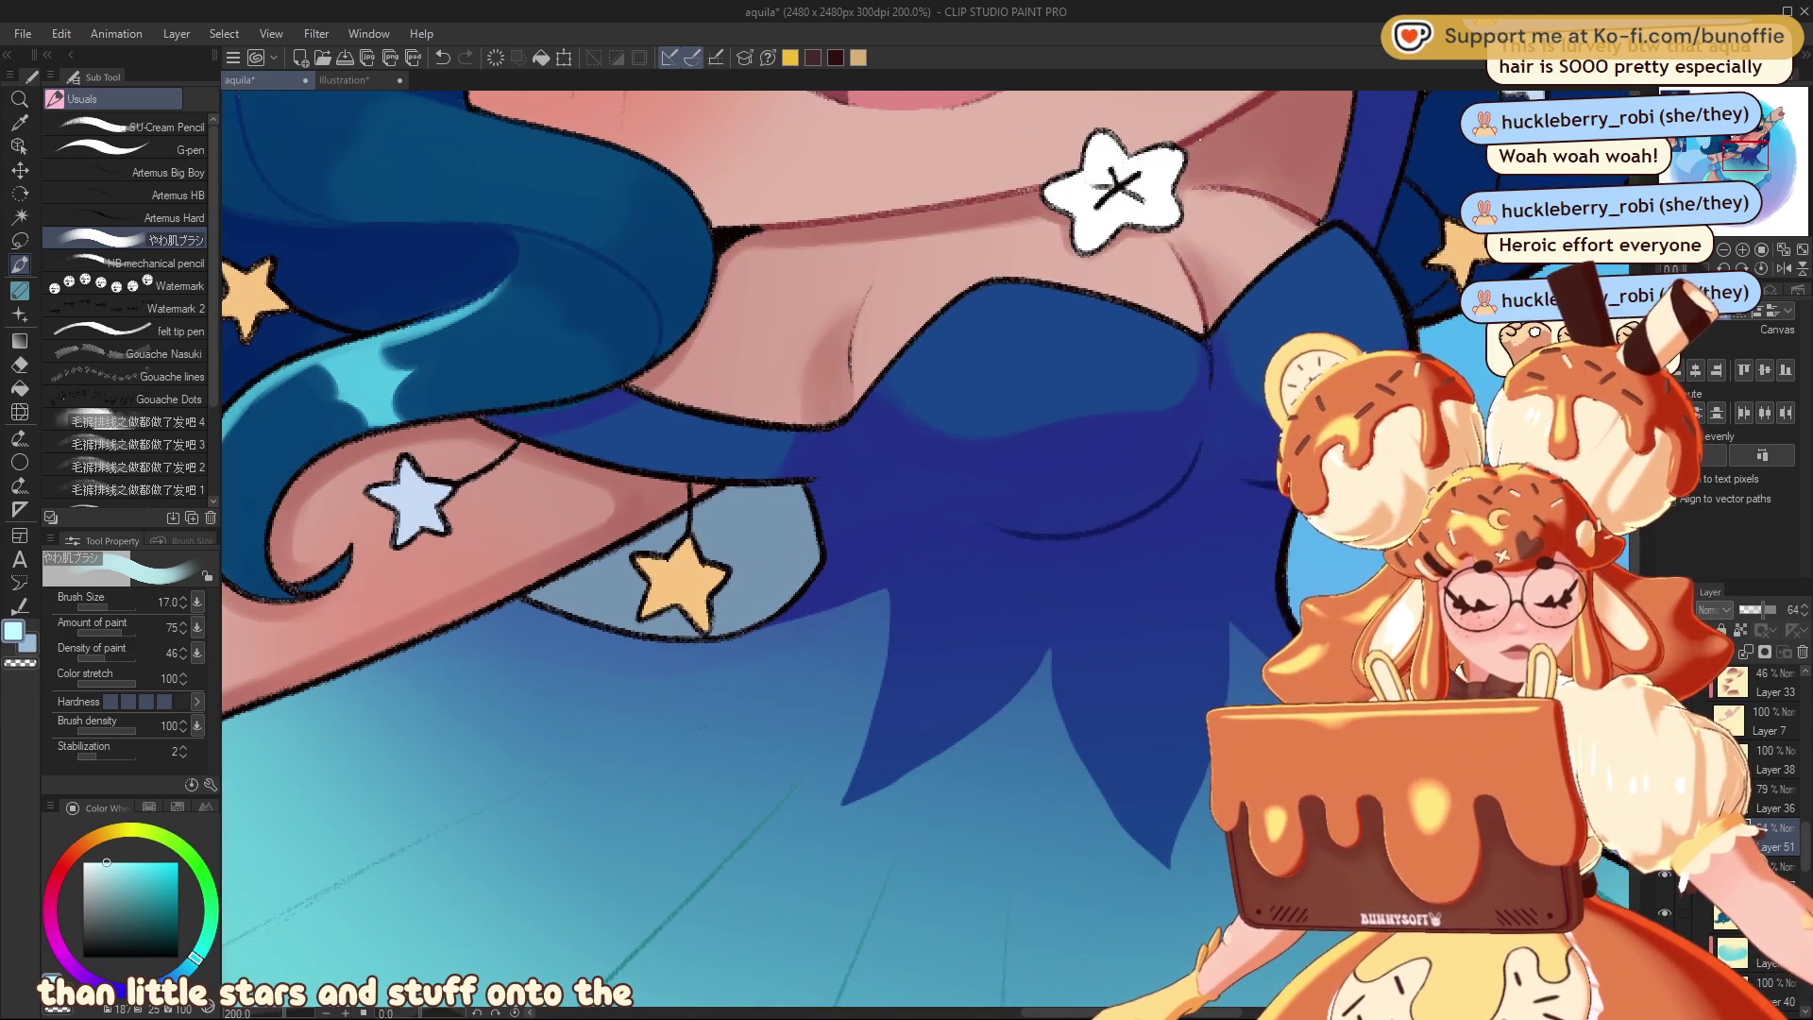
{"action": "scroll", "coordinate": [1756, 774], "scroll_direction": "down", "scroll_amount": 5}
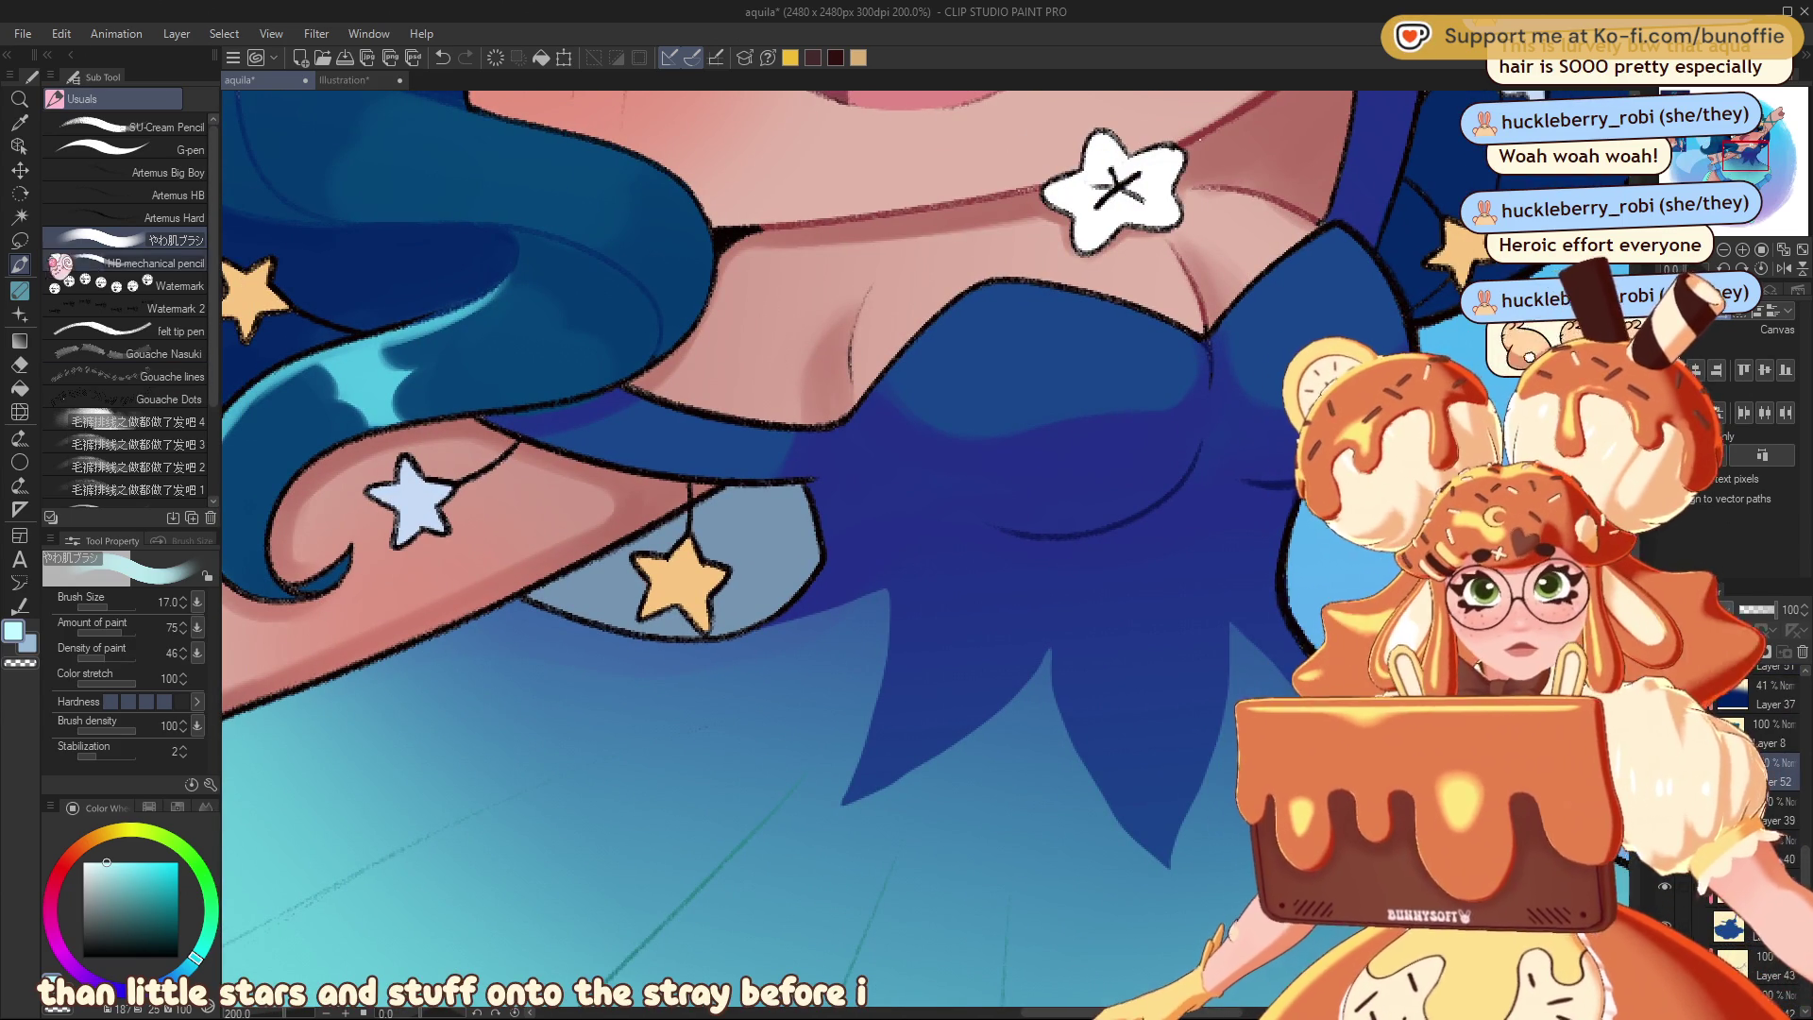
{"action": "left_click", "coordinate": [160, 127]}
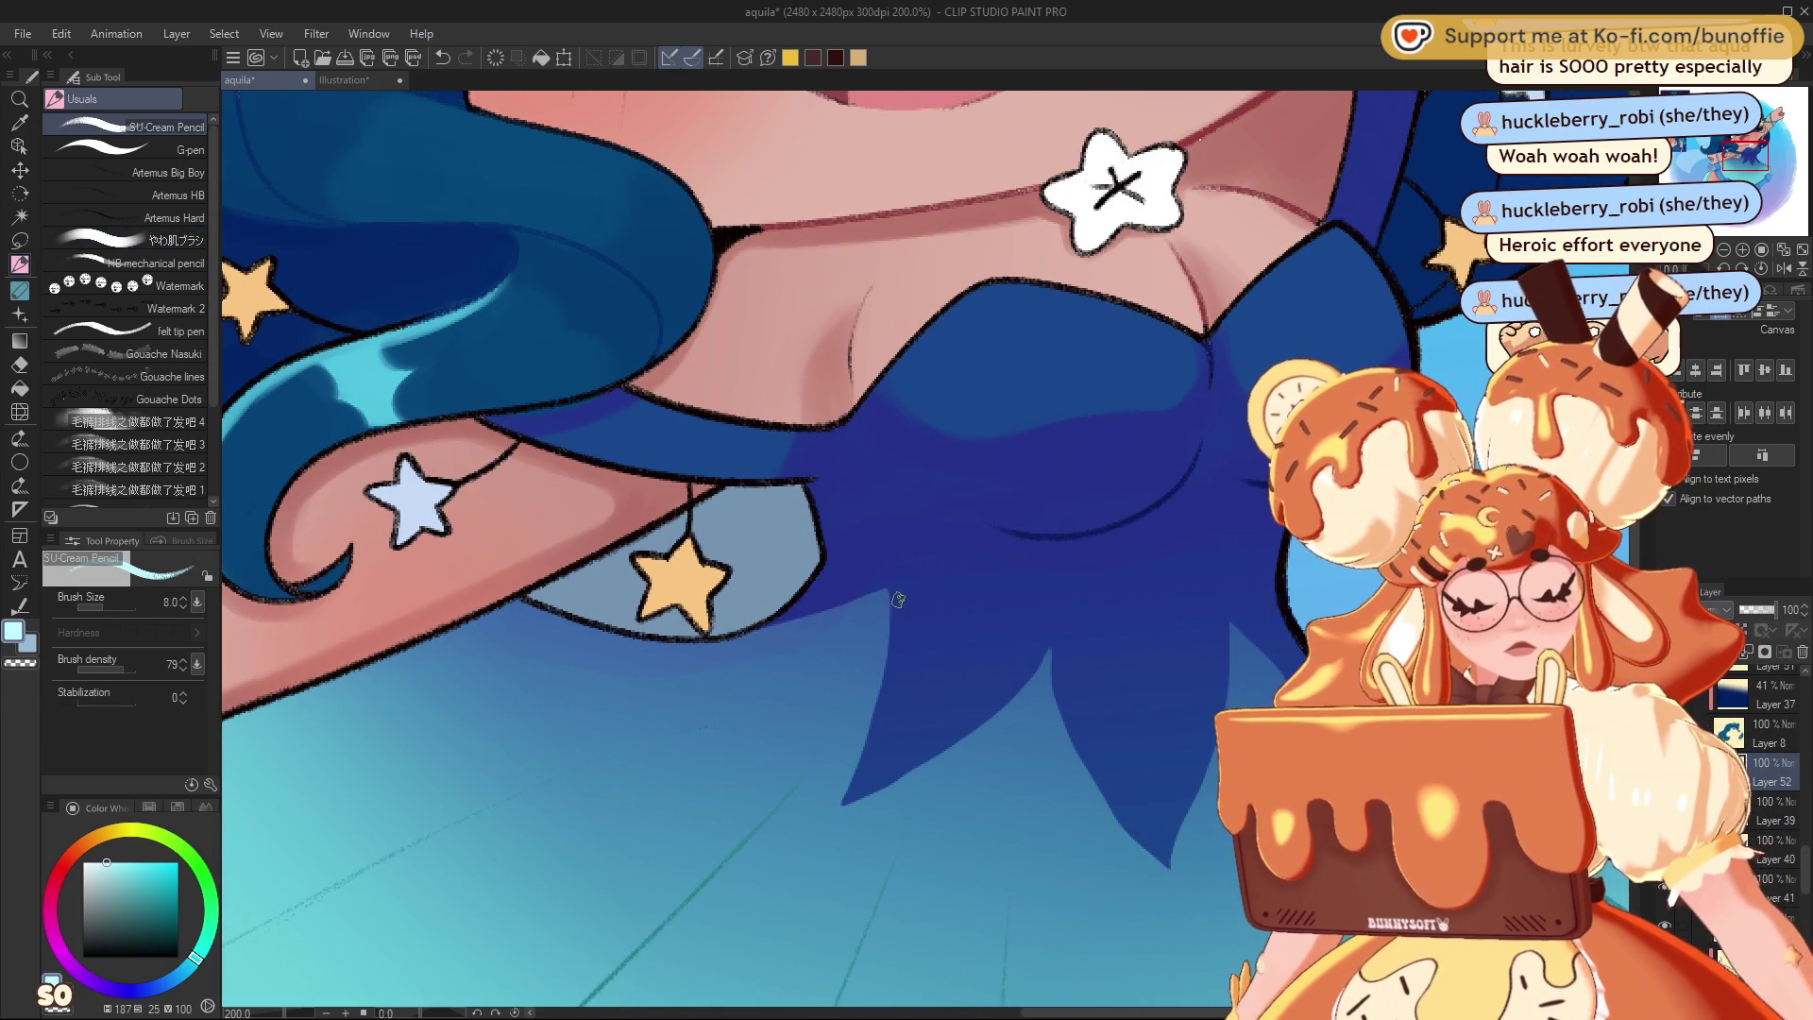
{"action": "left_click_drag", "start_coordinate": [896, 579], "coordinate": [884, 631]}
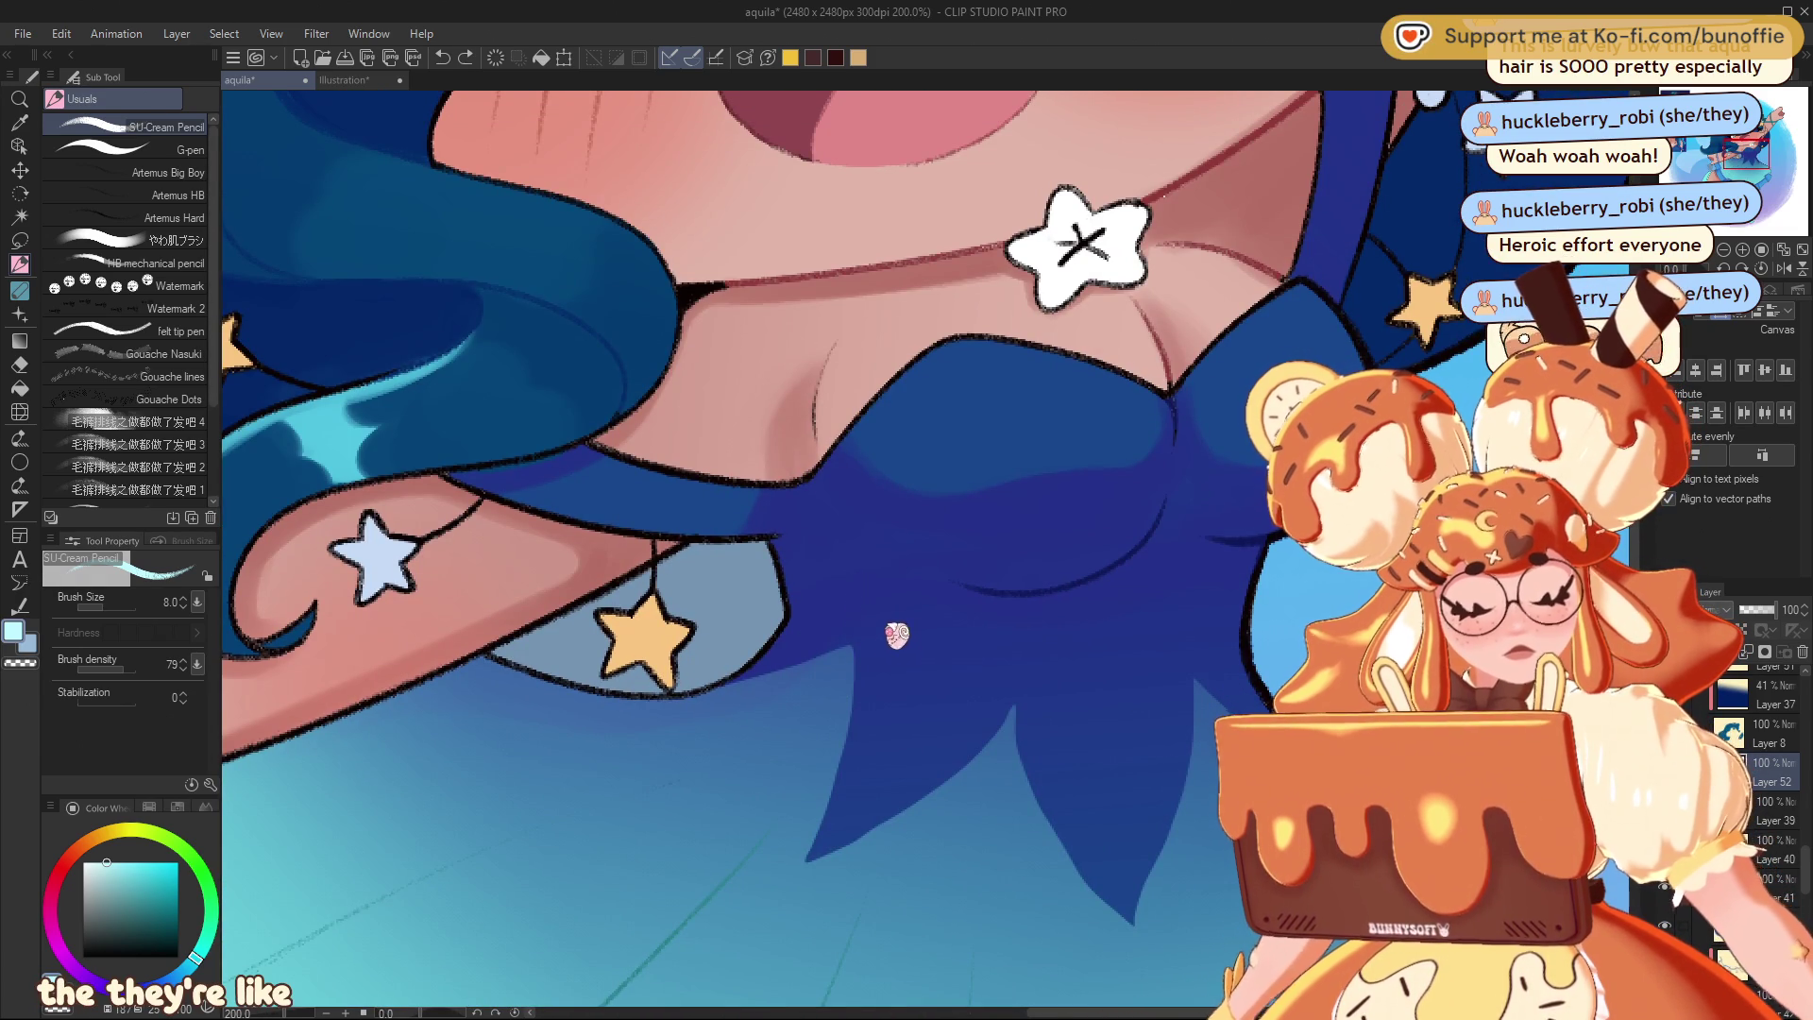
{"action": "left_click_drag", "start_coordinate": [854, 607], "coordinate": [833, 670]}
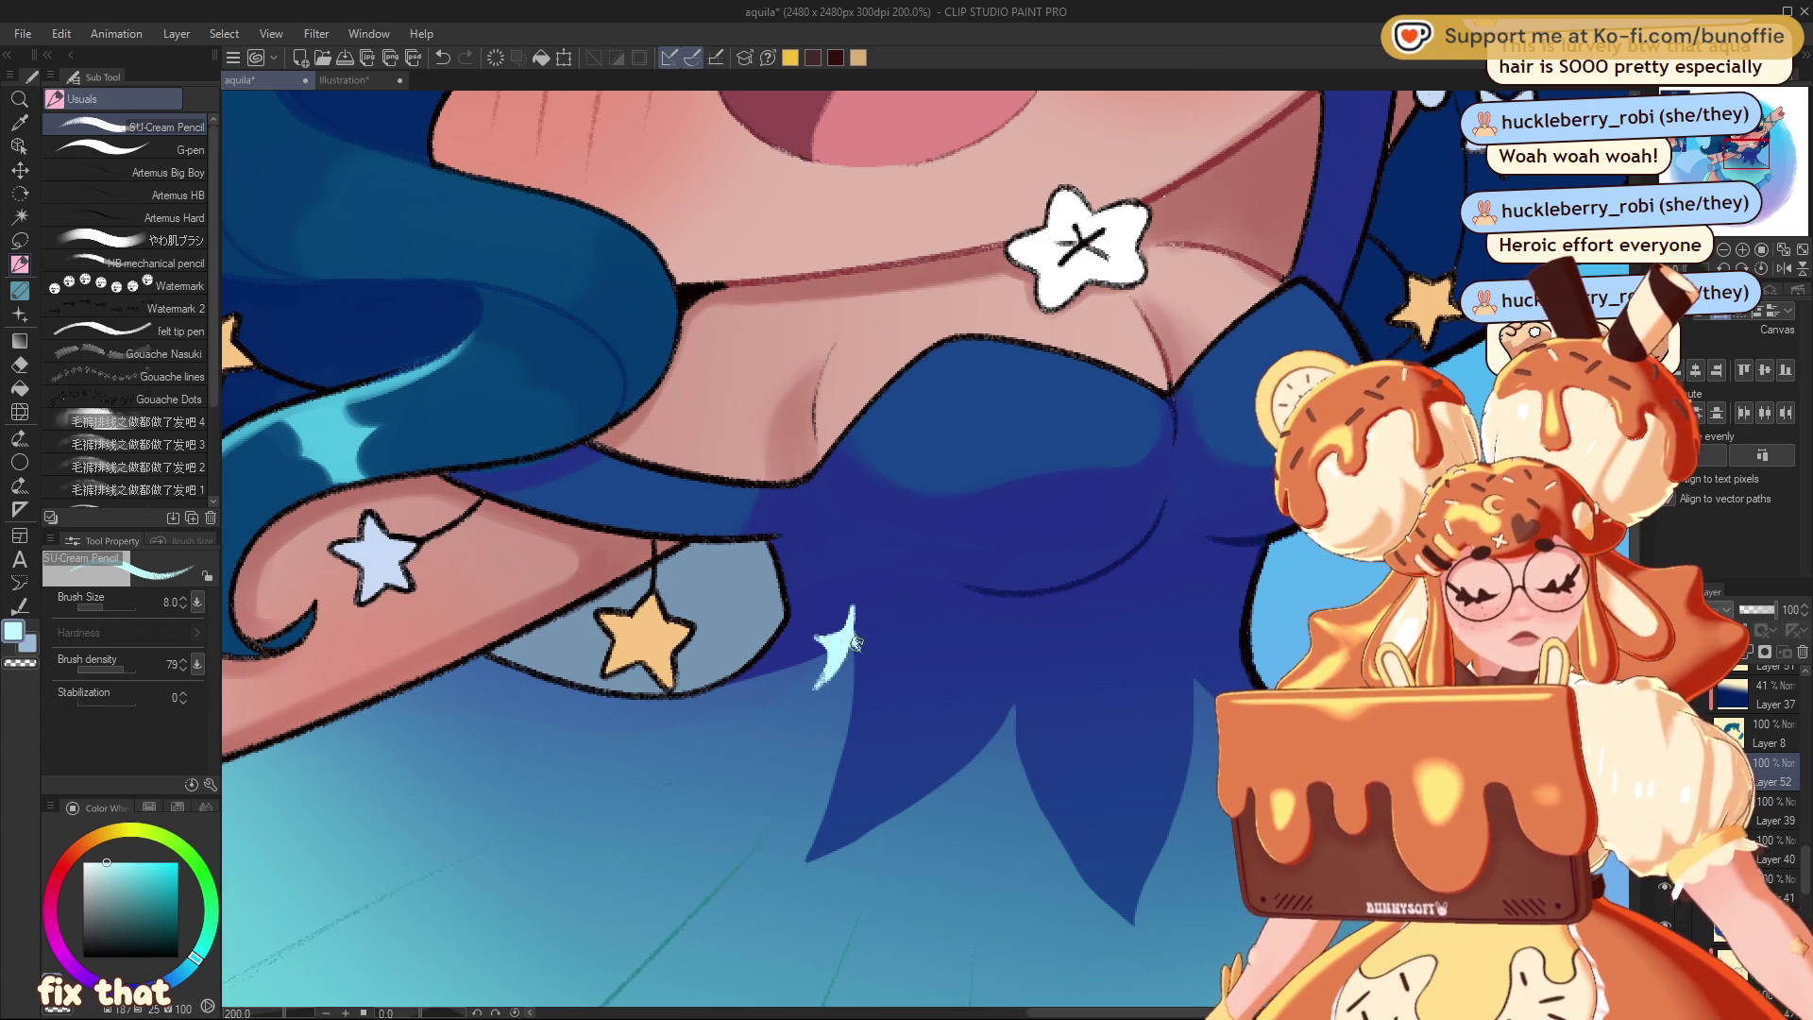
{"action": "left_click_drag", "start_coordinate": [856, 643], "coordinate": [855, 654]}
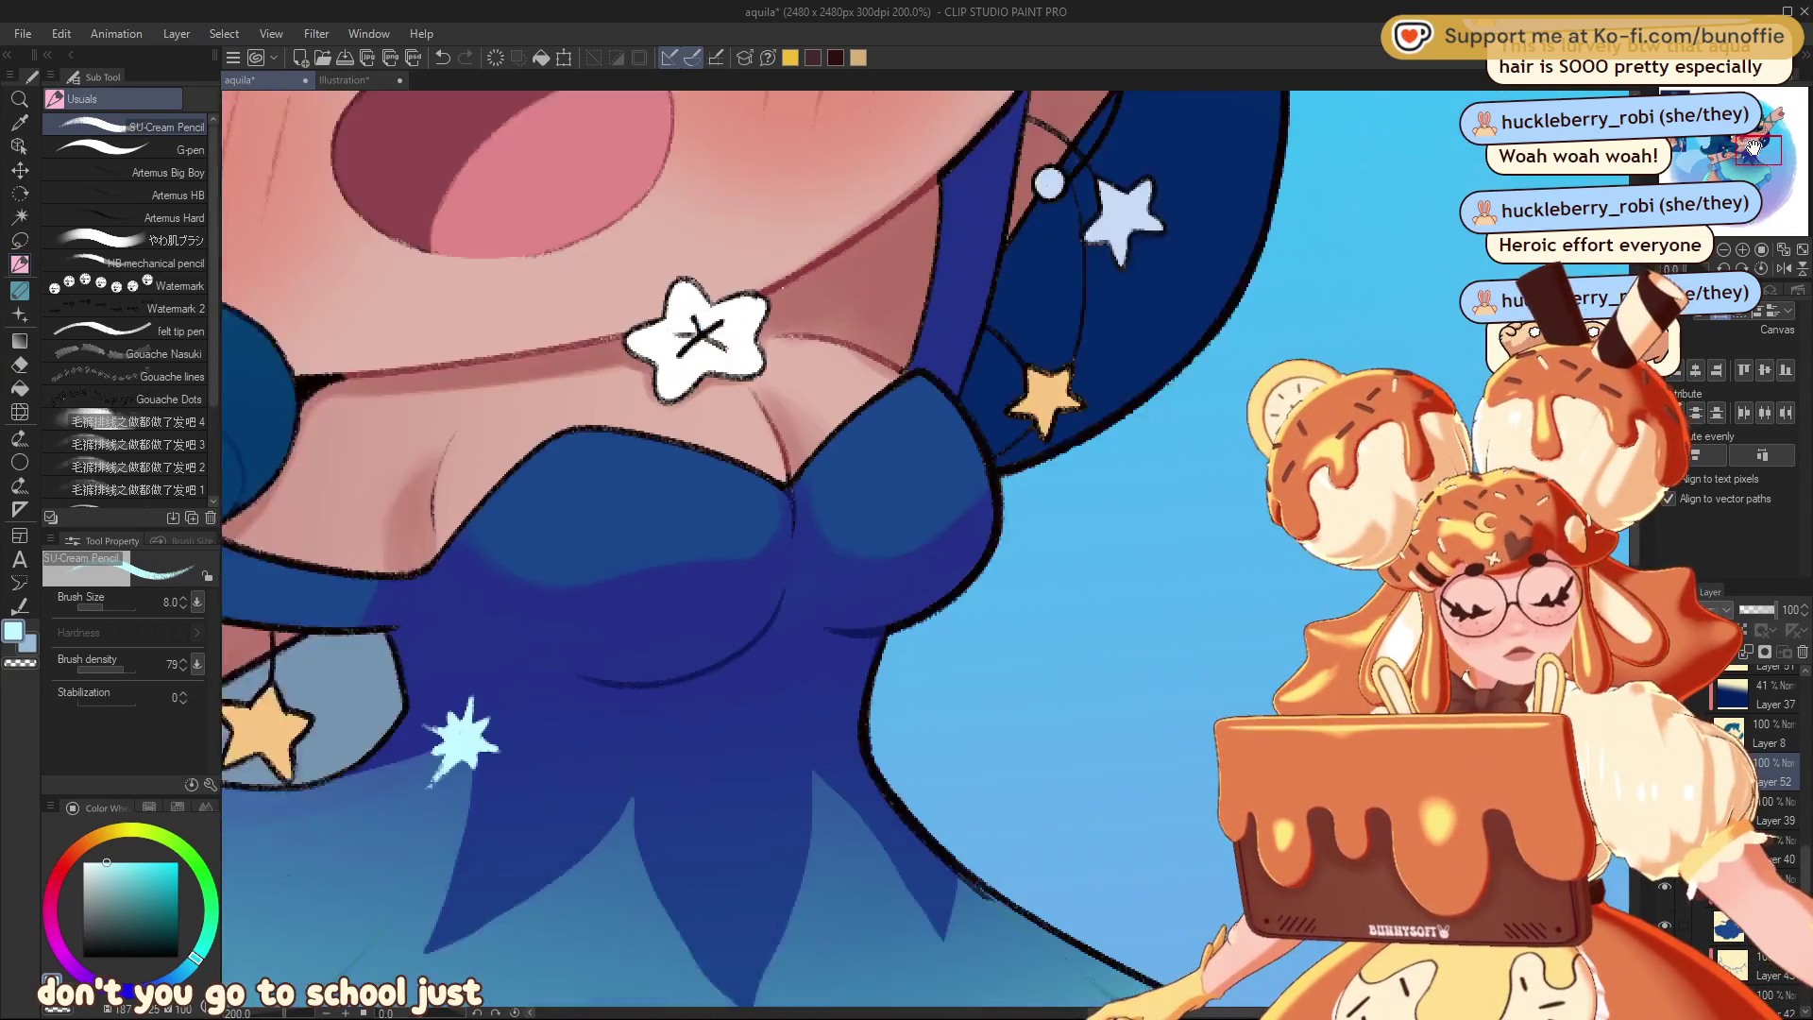
{"action": "mouse_move", "coordinate": [849, 696]}
{"action": "left_mouse_down"}
{"action": "mouse_move", "coordinate": [763, 582]}
{"action": "mouse_move", "coordinate": [769, 631]}
{"action": "mouse_move", "coordinate": [761, 600]}
{"action": "left_mouse_up"}
{"action": "key", "text": "ctrl+z"}
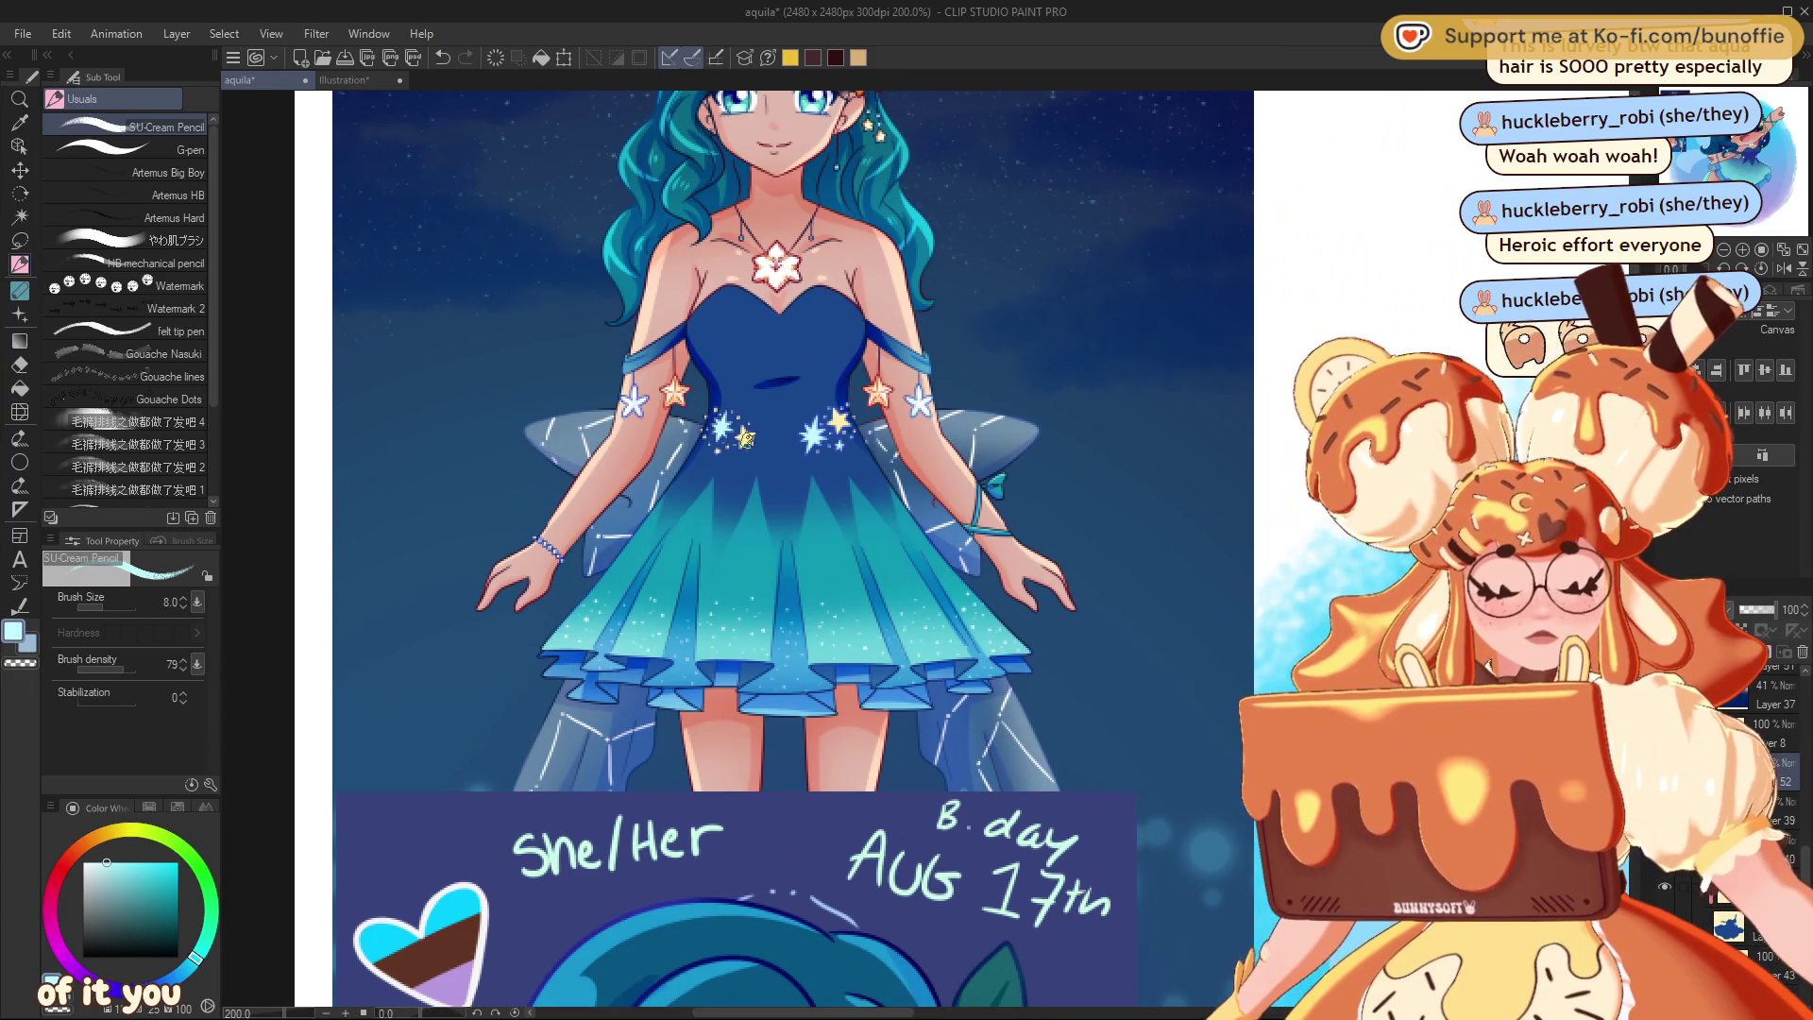
- Sample pale yellow from an existing star and draw a small star beside the cyan sparkle
{"action": "left_click", "coordinate": [746, 437], "text": "alt"}
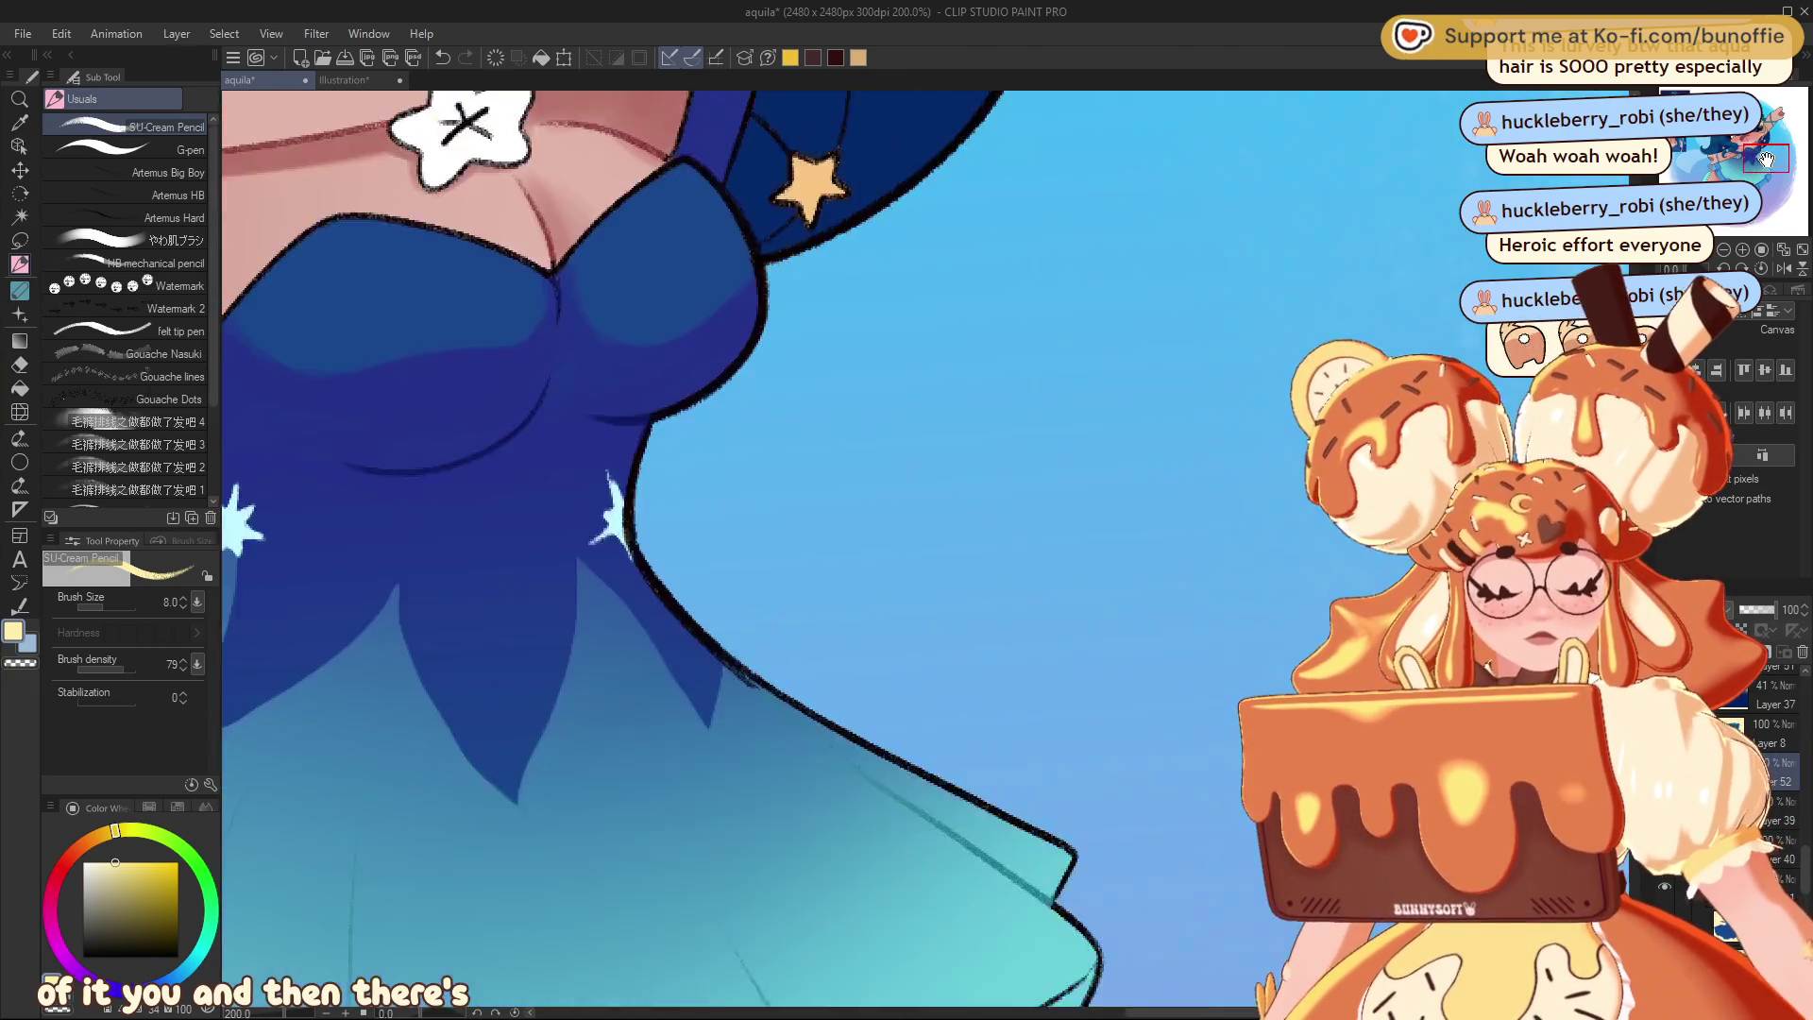
{"action": "left_click_drag", "start_coordinate": [1766, 158], "coordinate": [1754, 152]}
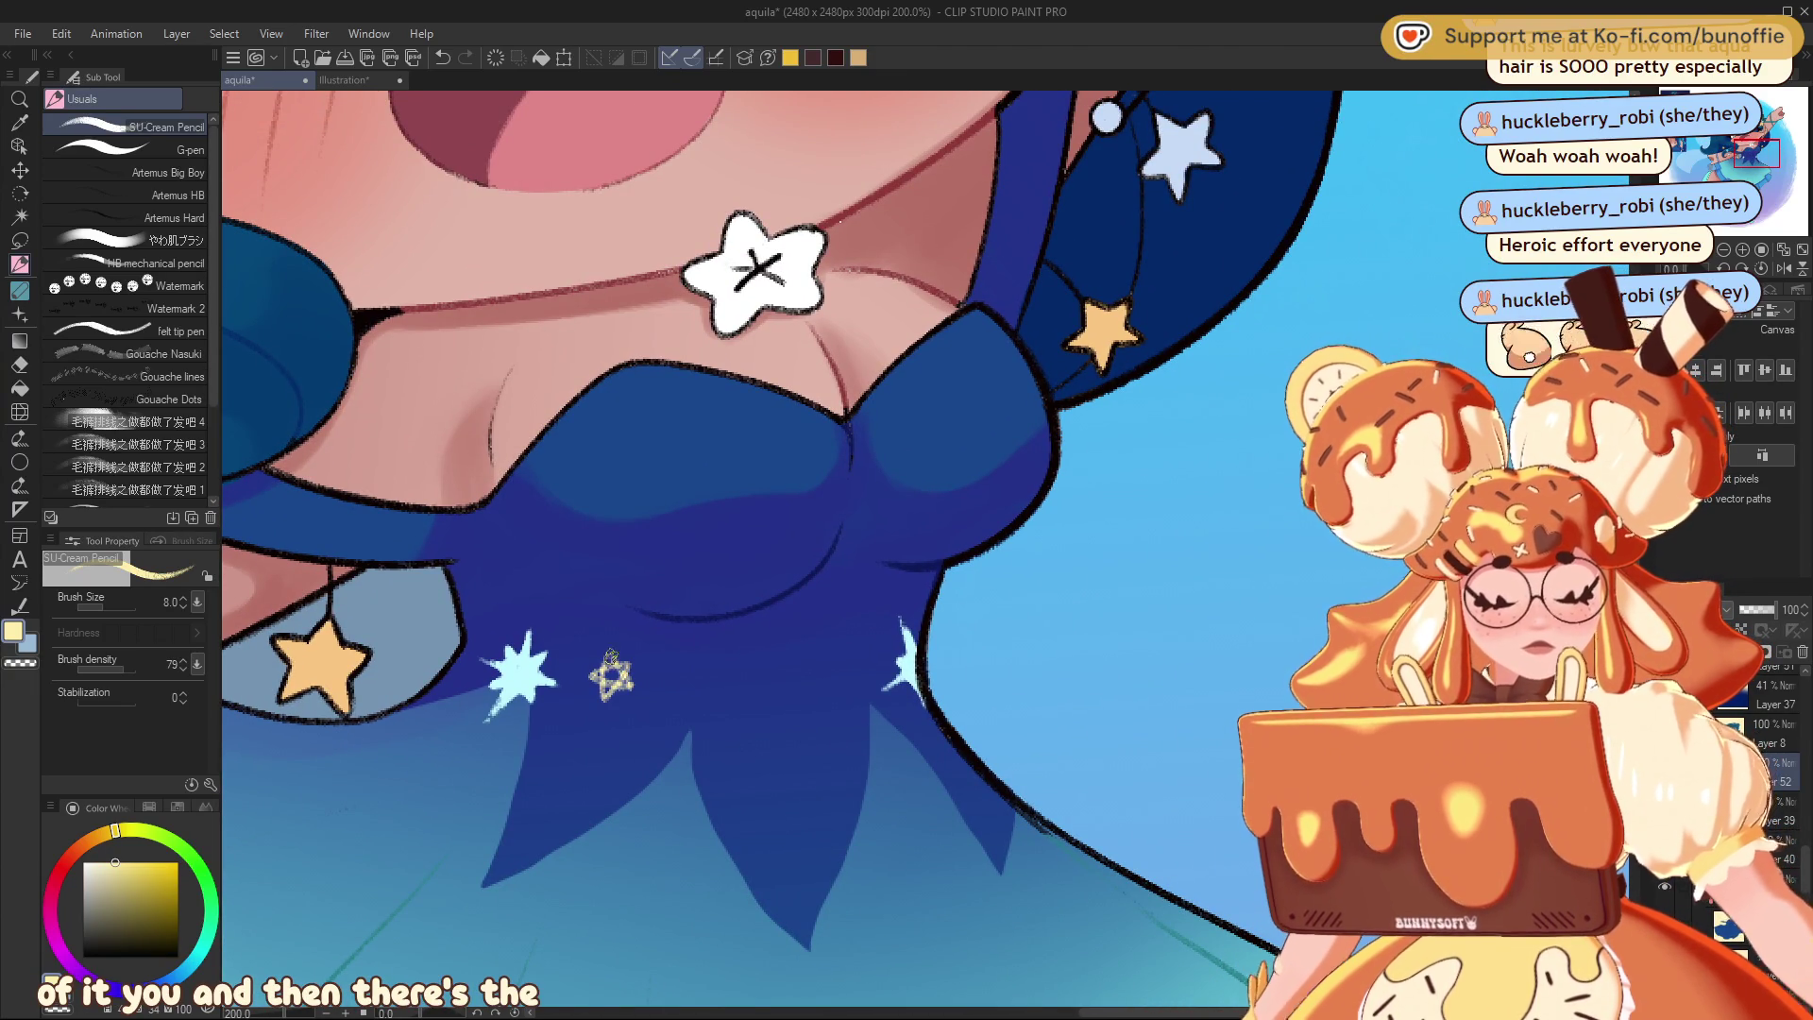
{"action": "mouse_move", "coordinate": [611, 654]}
{"action": "left_mouse_down"}
{"action": "mouse_move", "coordinate": [604, 698]}
{"action": "mouse_move", "coordinate": [632, 684]}
{"action": "mouse_move", "coordinate": [609, 661]}
{"action": "mouse_move", "coordinate": [623, 672]}
{"action": "left_mouse_up"}
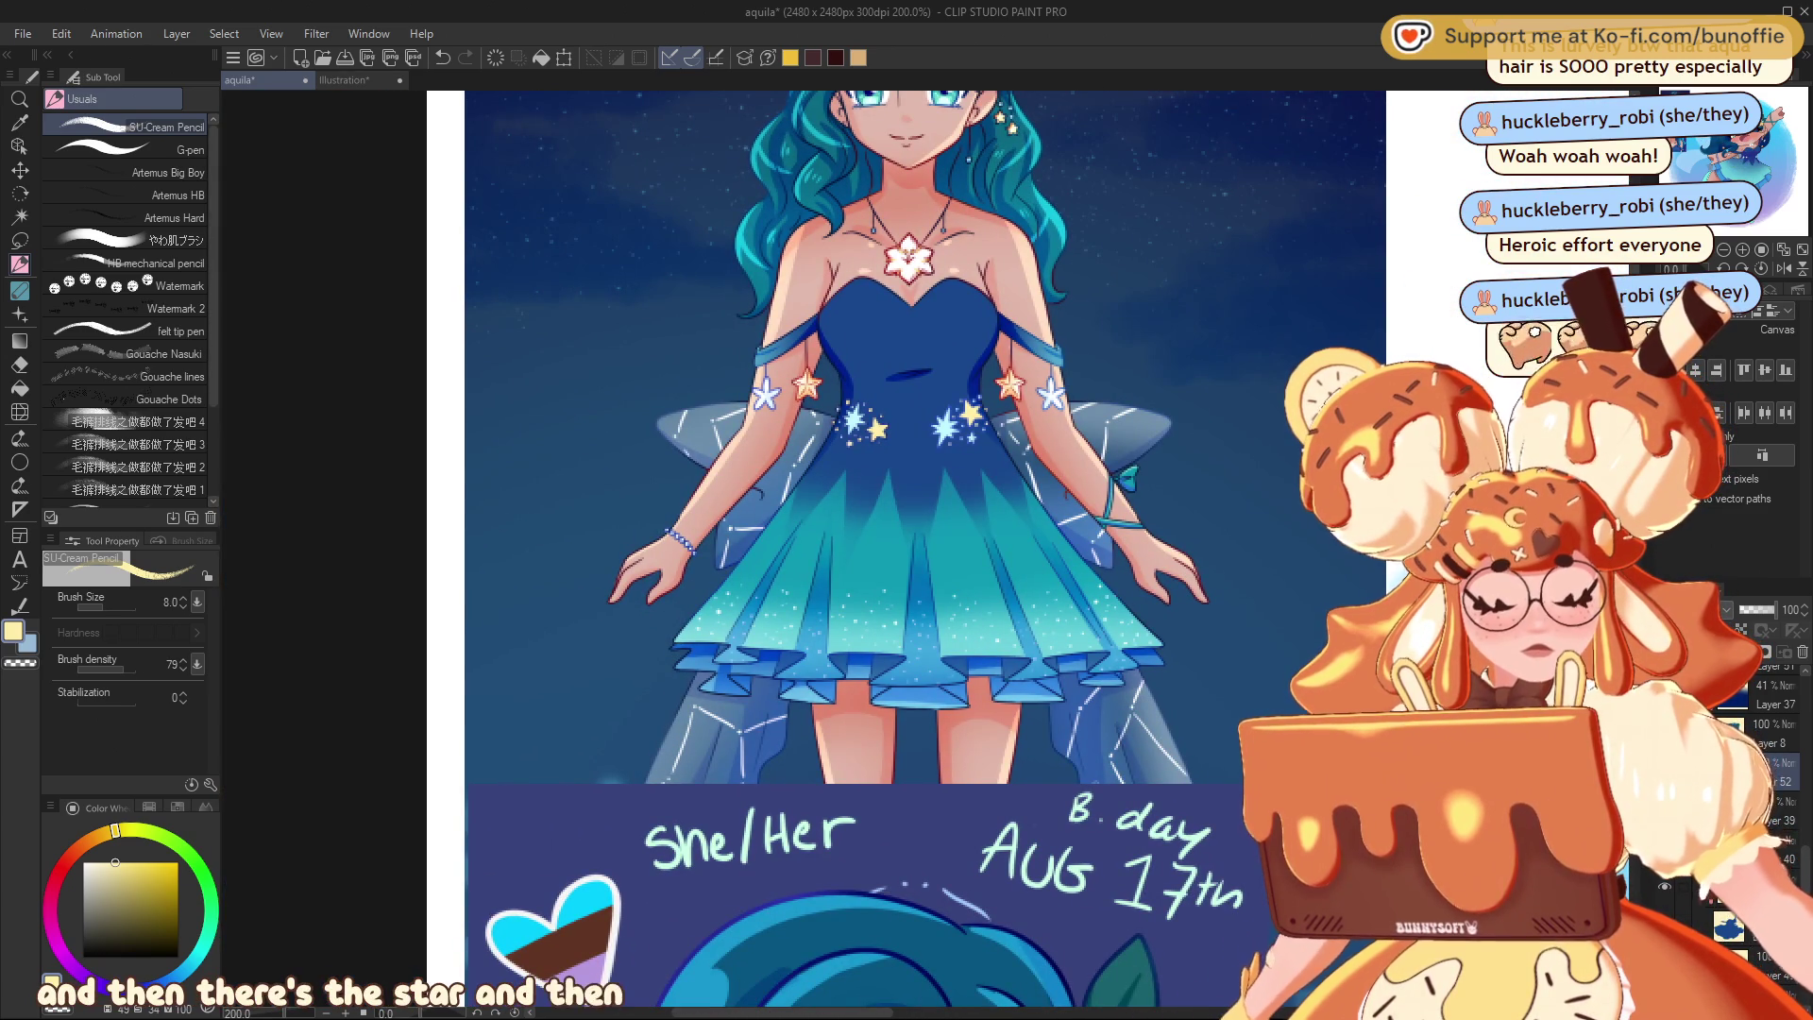
{"action": "scroll", "coordinate": [878, 548], "scroll_direction": "right", "scroll_amount": 2}
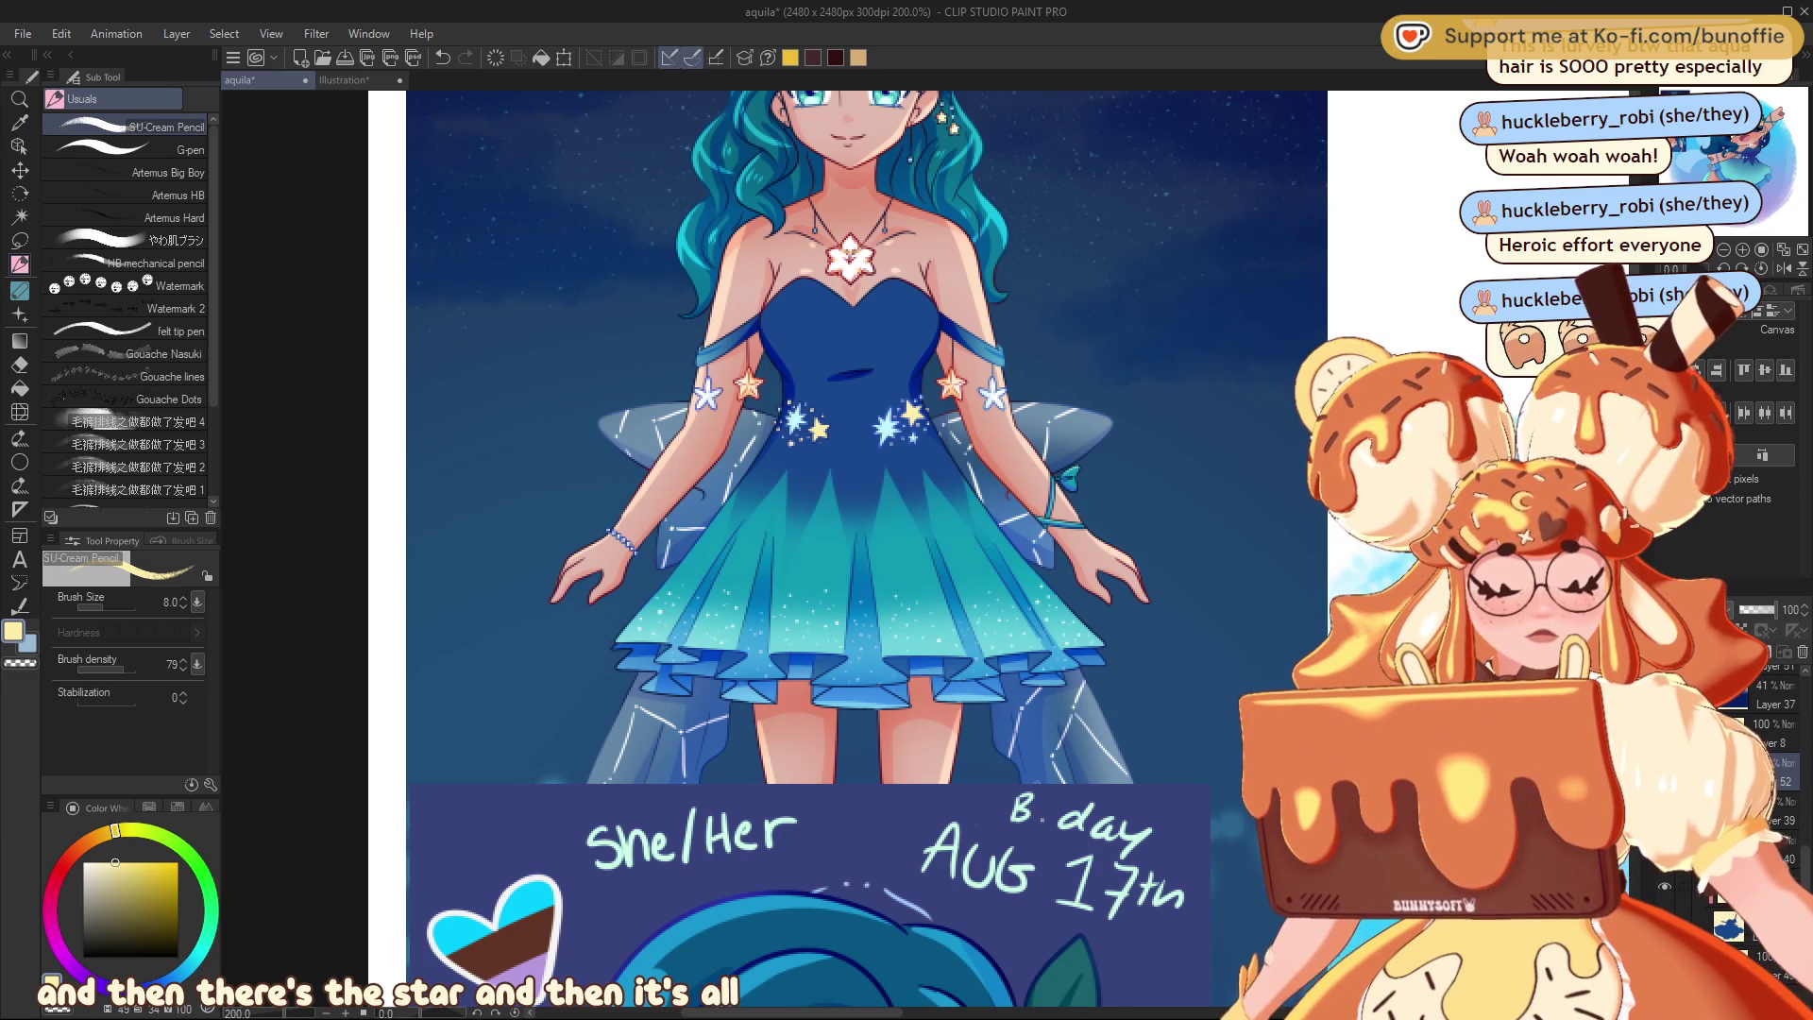
{"action": "scroll", "coordinate": [850, 548], "scroll_direction": "down", "scroll_amount": 3}
{"action": "scroll", "coordinate": [850, 547], "scroll_direction": "right", "scroll_amount": 10}
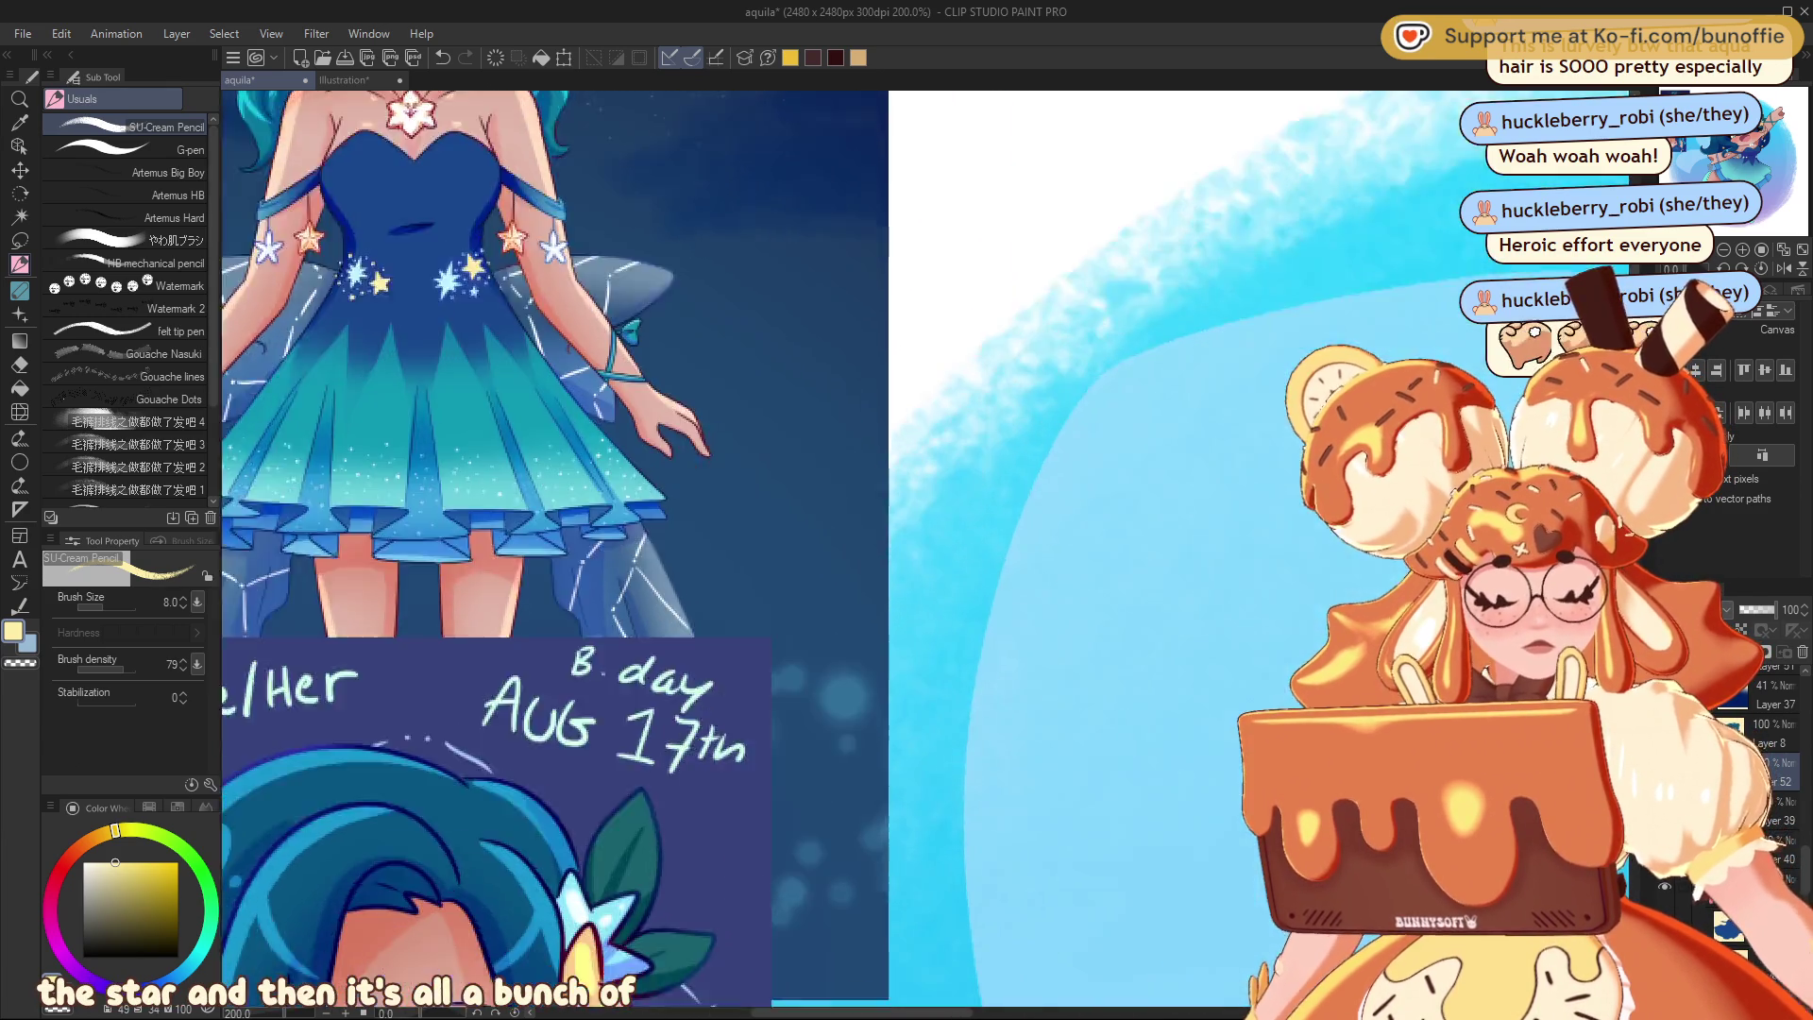
{"action": "mouse_move", "coordinate": [1745, 142]}
{"action": "left_mouse_down"}
{"action": "mouse_move", "coordinate": [1747, 160]}
{"action": "mouse_move", "coordinate": [1728, 156]}
{"action": "left_mouse_up"}
- Lasso the cyan sparkle and yellow star and move them right toward the bodice centre
{"action": "key", "text": "m"}
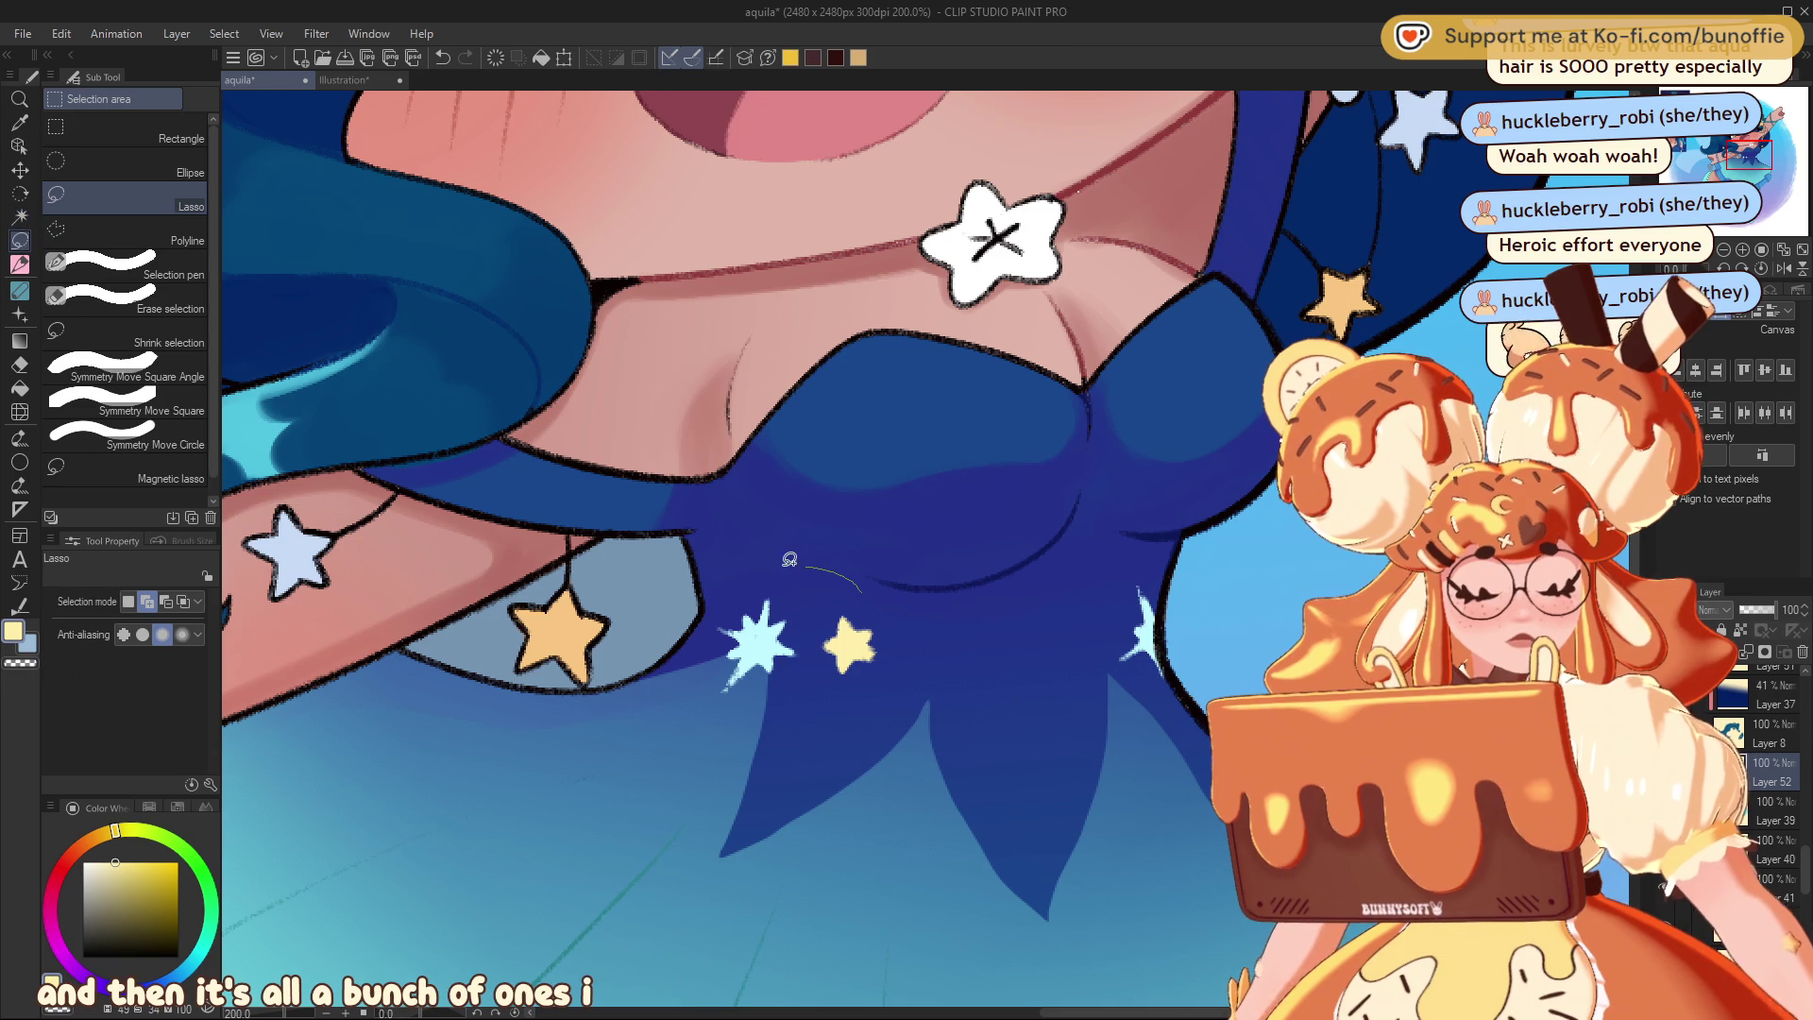
{"action": "mouse_move", "coordinate": [786, 565]}
{"action": "left_mouse_down"}
{"action": "mouse_move", "coordinate": [923, 692]}
{"action": "mouse_move", "coordinate": [942, 682]}
{"action": "left_mouse_up"}
{"action": "left_click", "coordinate": [863, 800]}
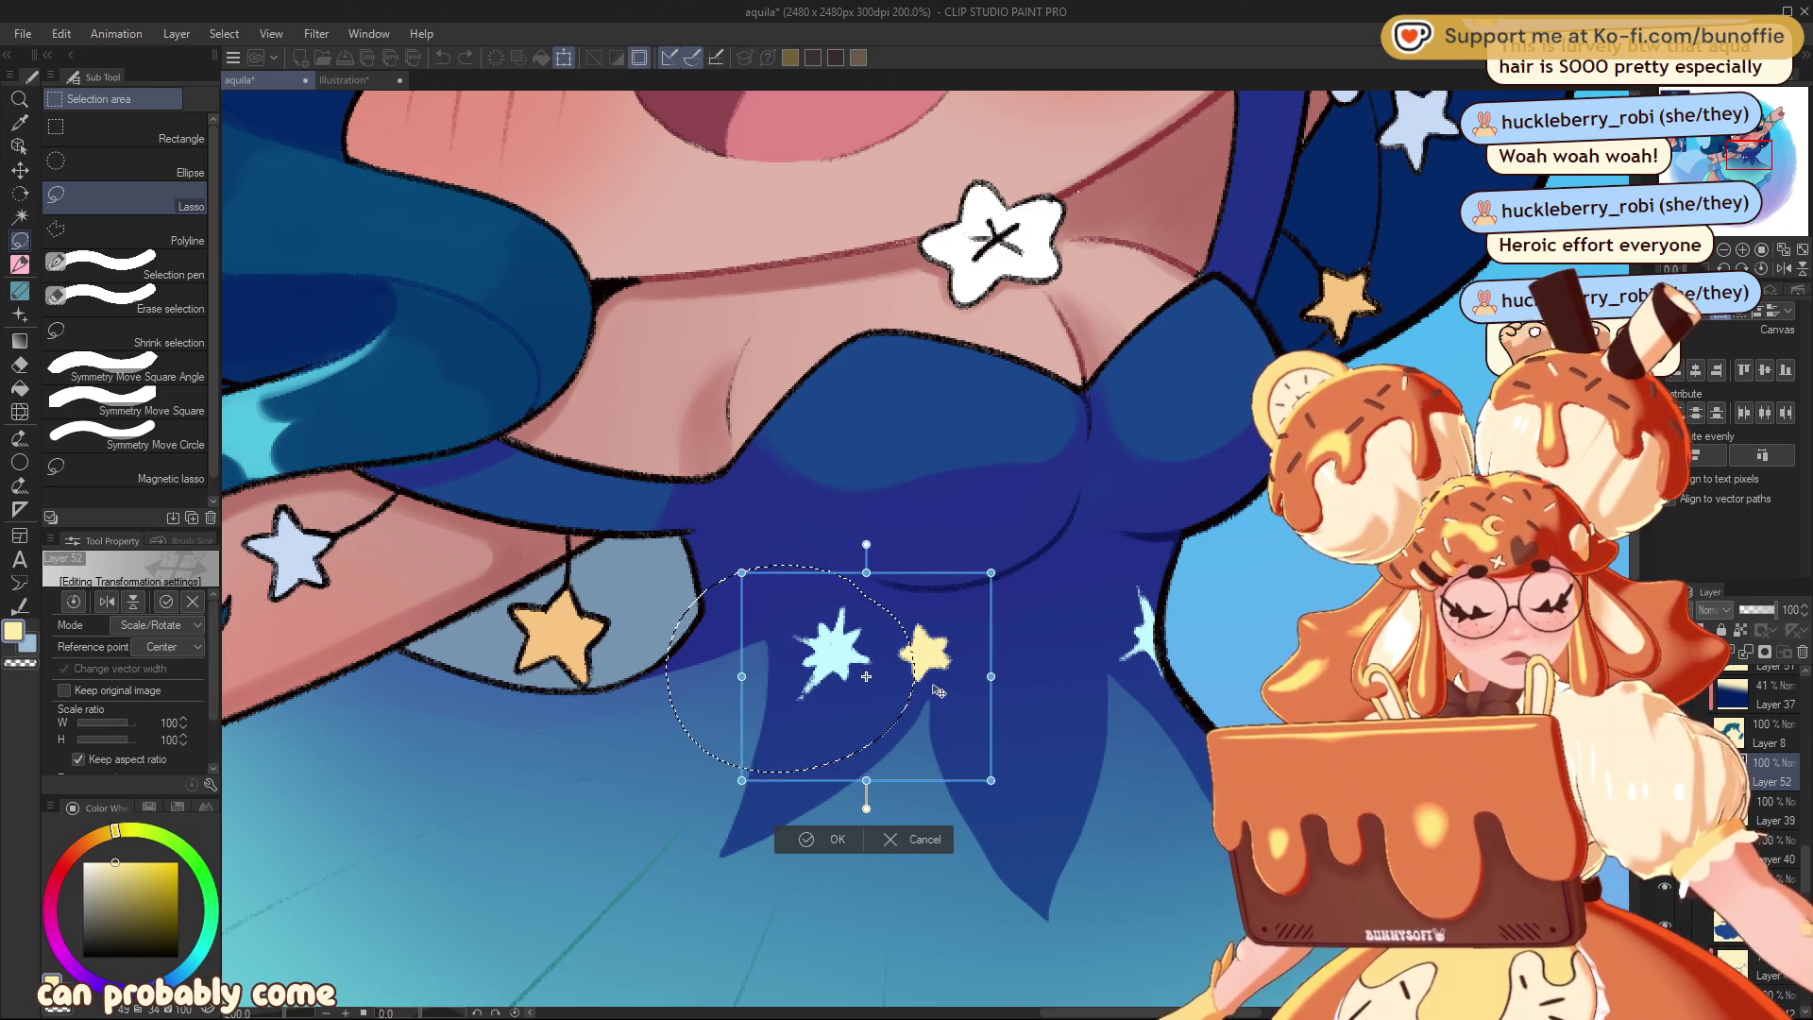
{"action": "left_click", "coordinate": [831, 832]}
{"action": "left_click", "coordinate": [708, 800]}
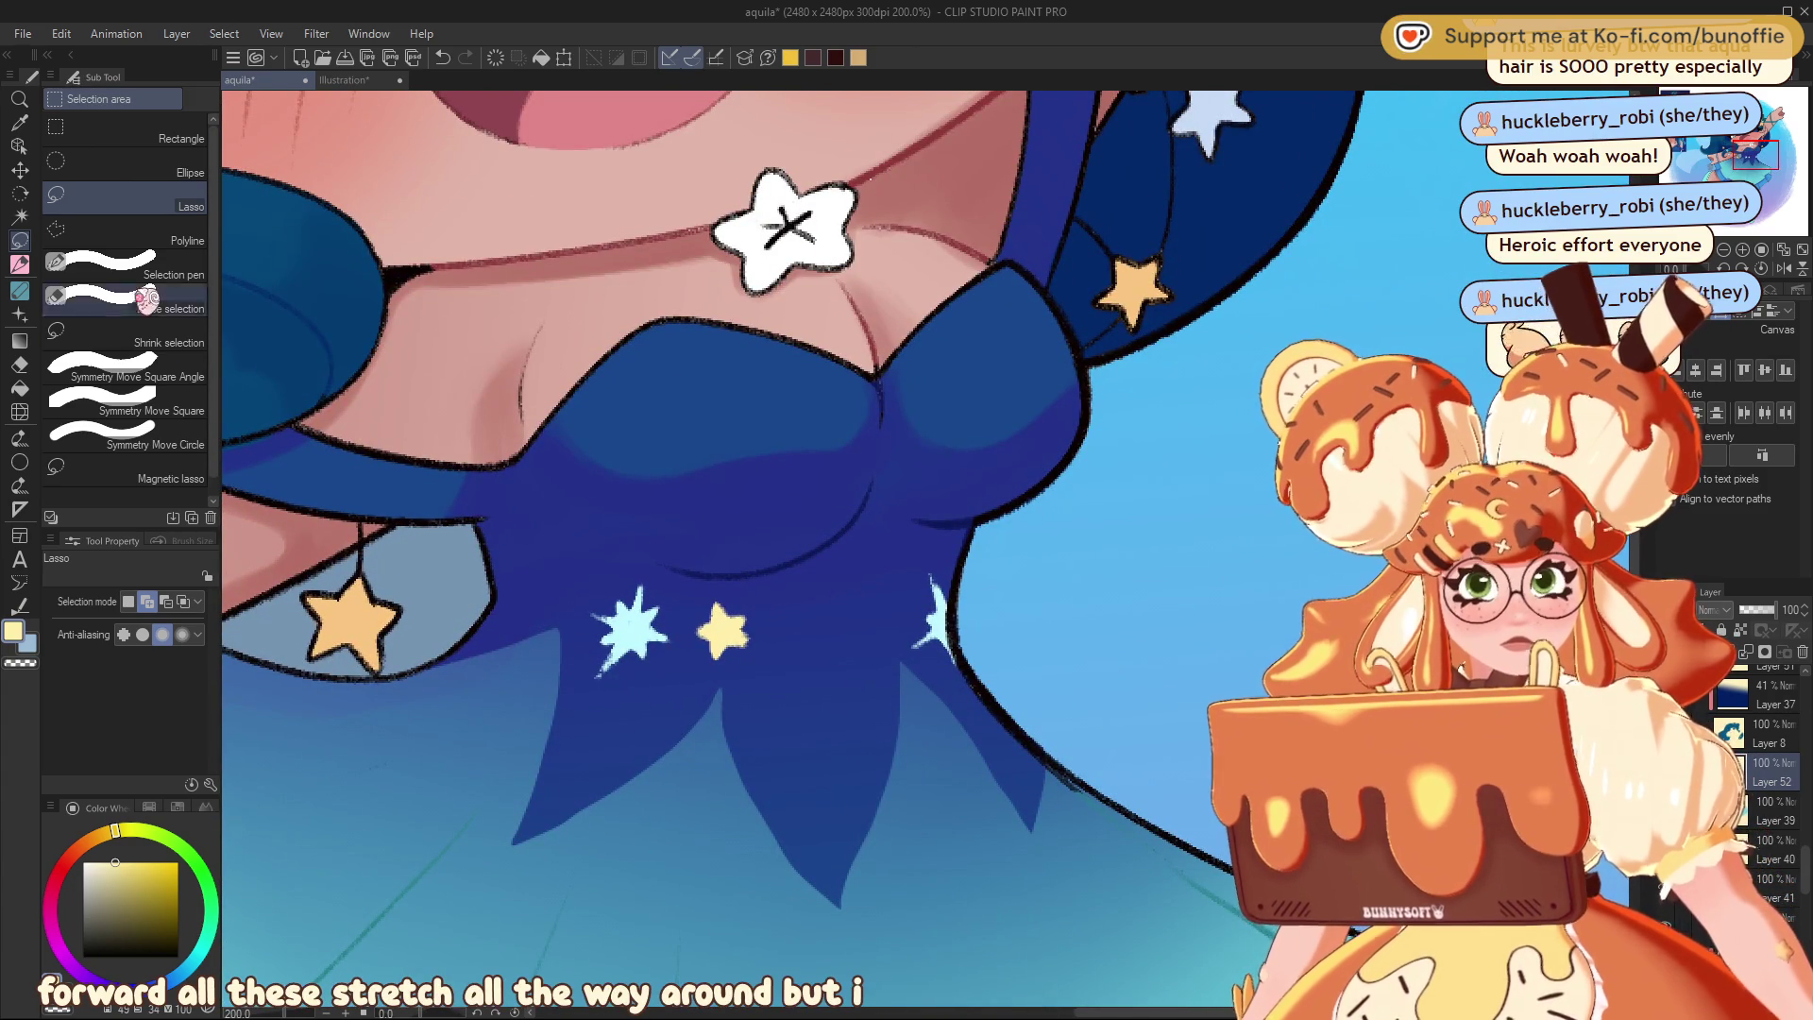
- Draw and fill a new pale yellow star left of the cyan sparkle
{"action": "key", "text": "p"}
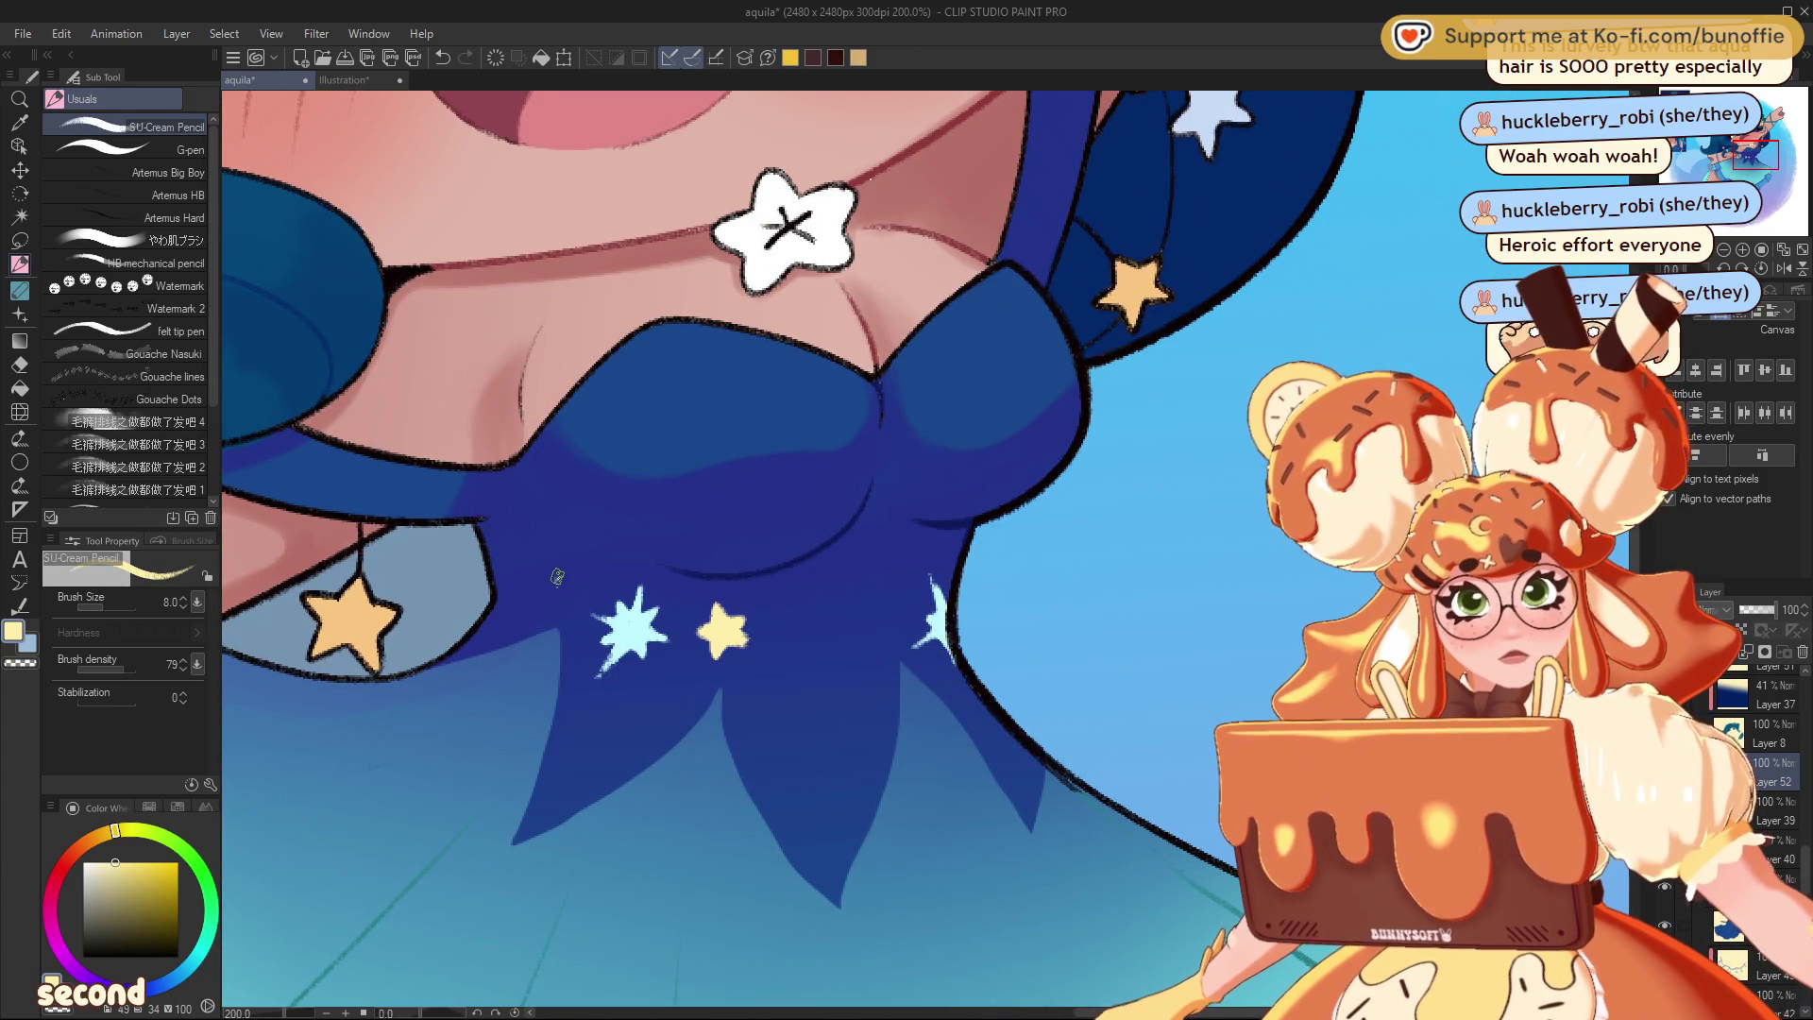
{"action": "mouse_move", "coordinate": [557, 576]}
{"action": "left_mouse_down"}
{"action": "mouse_move", "coordinate": [527, 602]}
{"action": "mouse_move", "coordinate": [569, 599]}
{"action": "mouse_move", "coordinate": [530, 607]}
{"action": "left_mouse_up"}
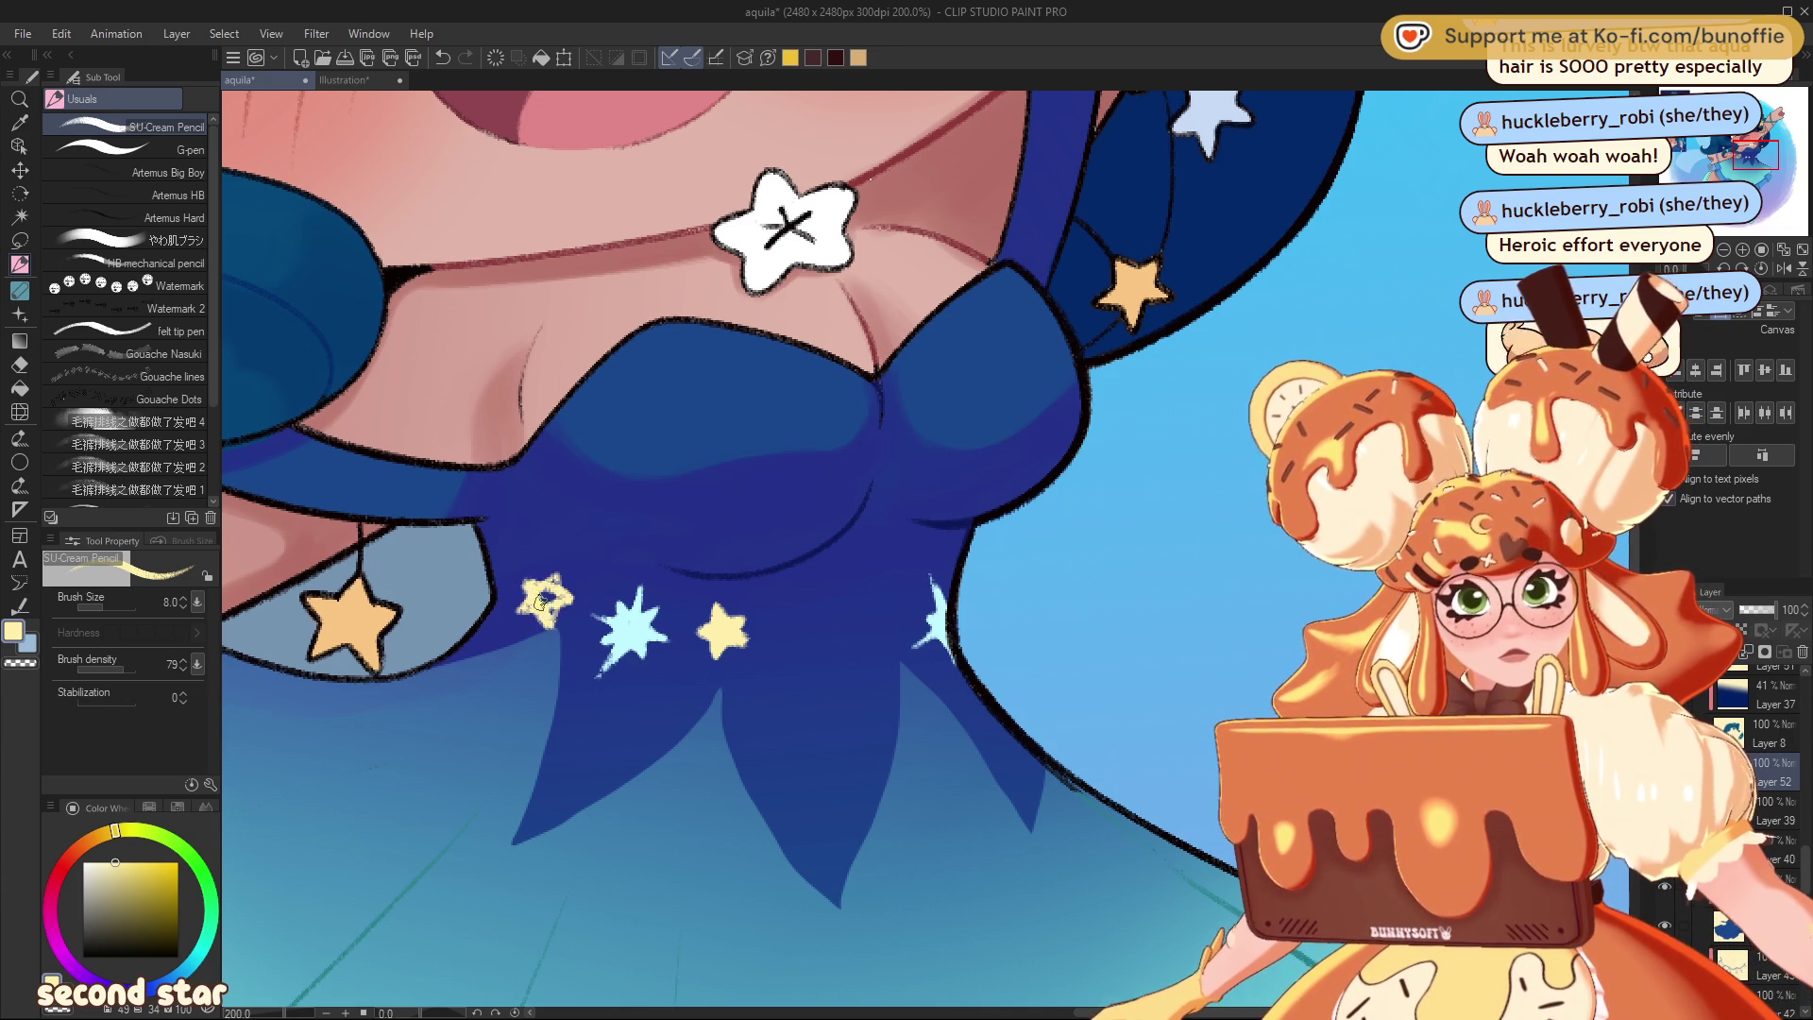
{"action": "mouse_move", "coordinate": [555, 597]}
{"action": "left_mouse_down"}
{"action": "mouse_move", "coordinate": [522, 614]}
{"action": "mouse_move", "coordinate": [525, 584]}
{"action": "mouse_move", "coordinate": [571, 603]}
{"action": "left_mouse_up"}
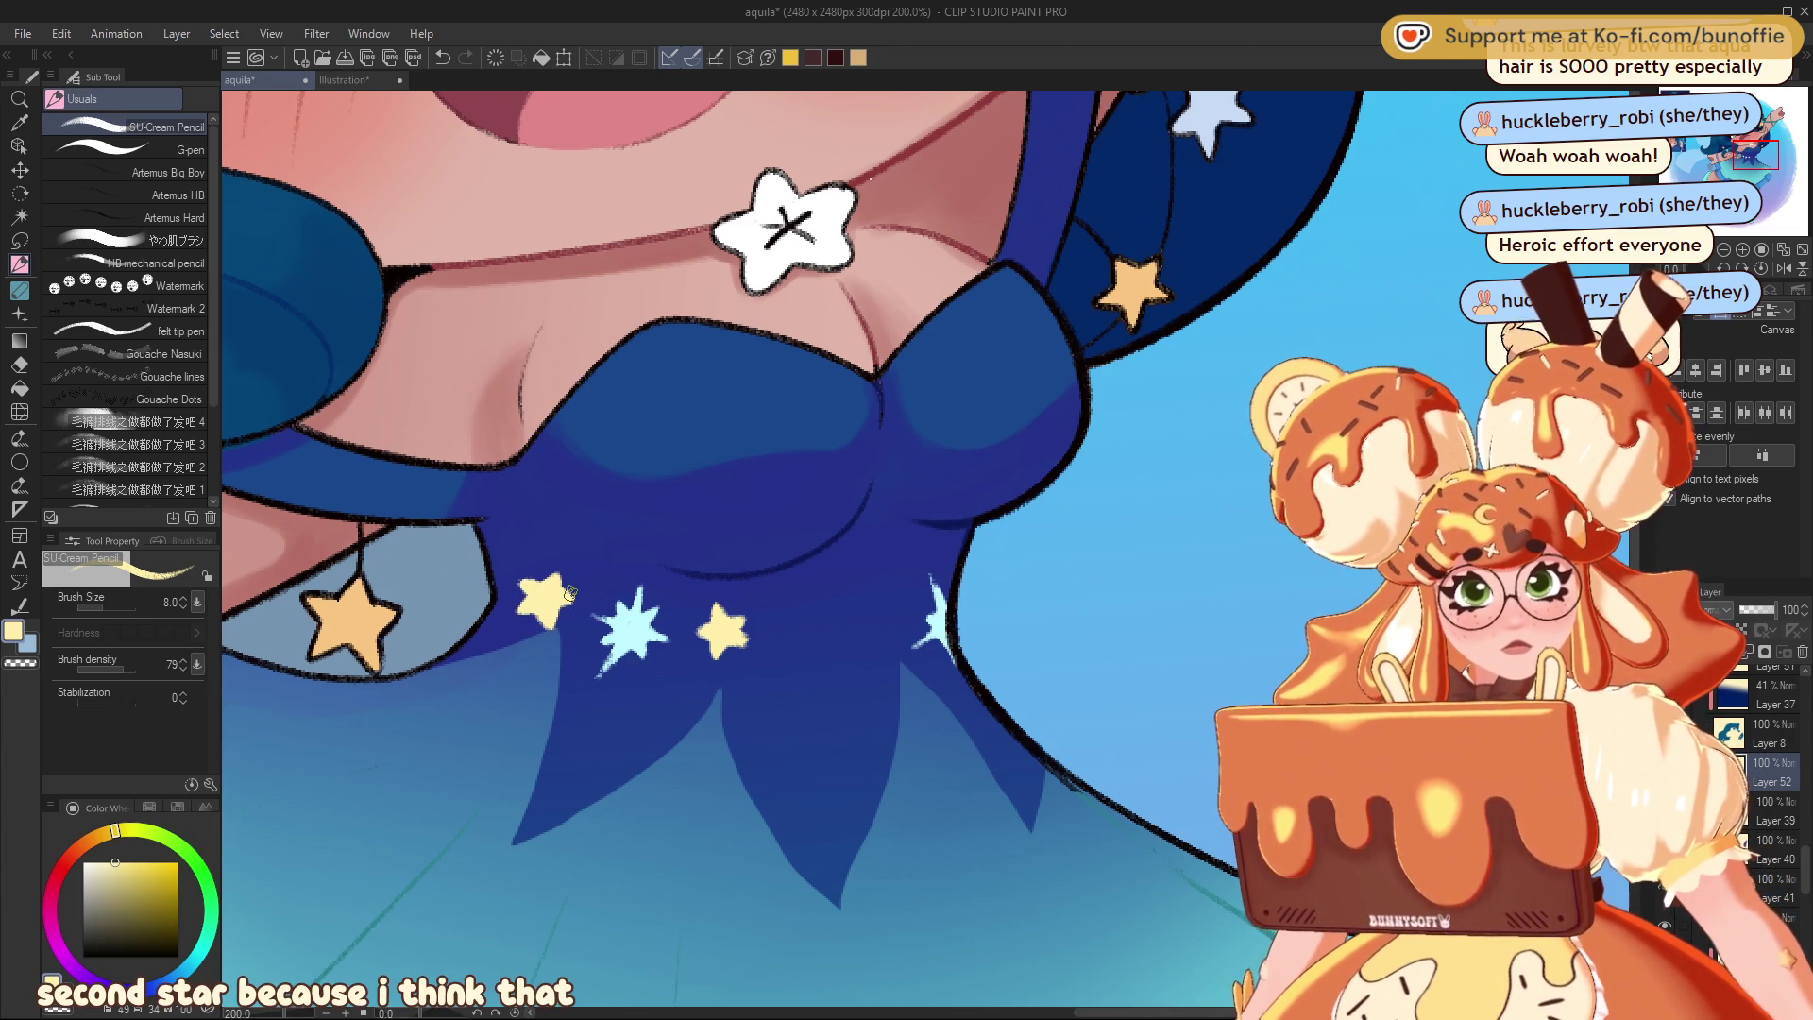
- Scatter tiny yellow dots, then light cyan dots, around the bodice stars
{"action": "left_click", "coordinate": [576, 660]}
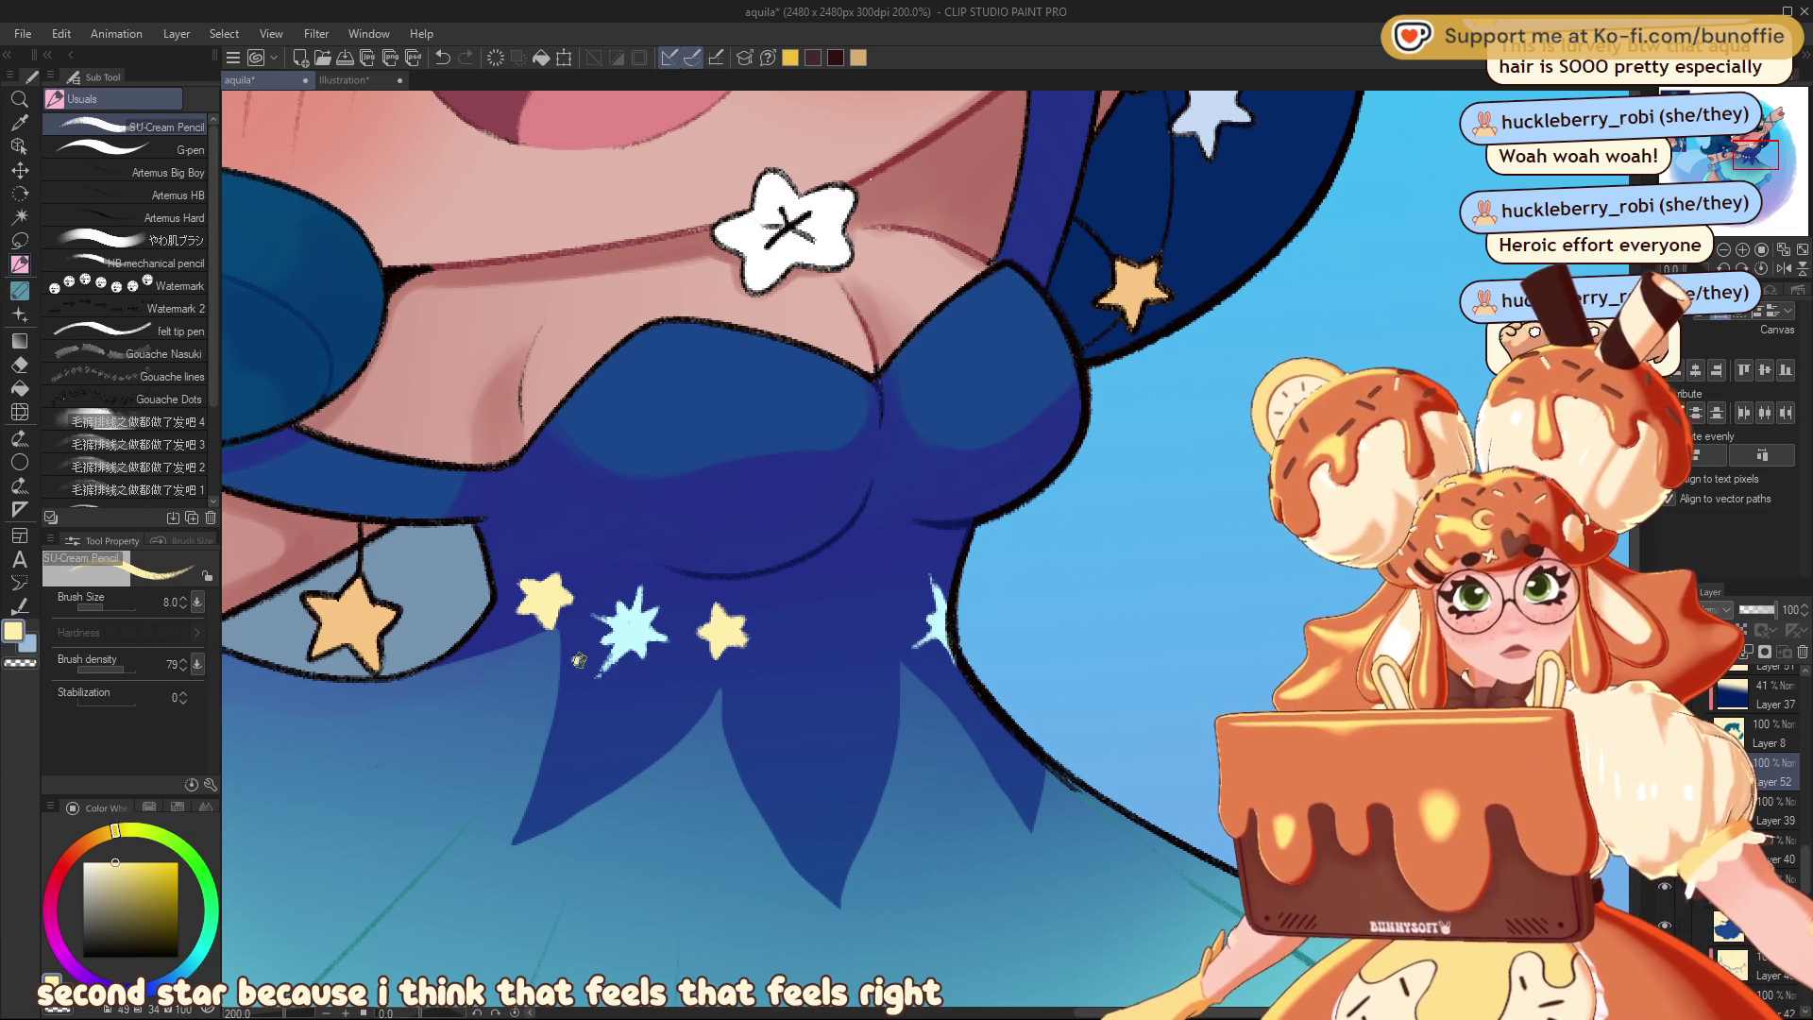
{"action": "left_click", "coordinate": [677, 598]}
{"action": "left_click", "coordinate": [654, 710]}
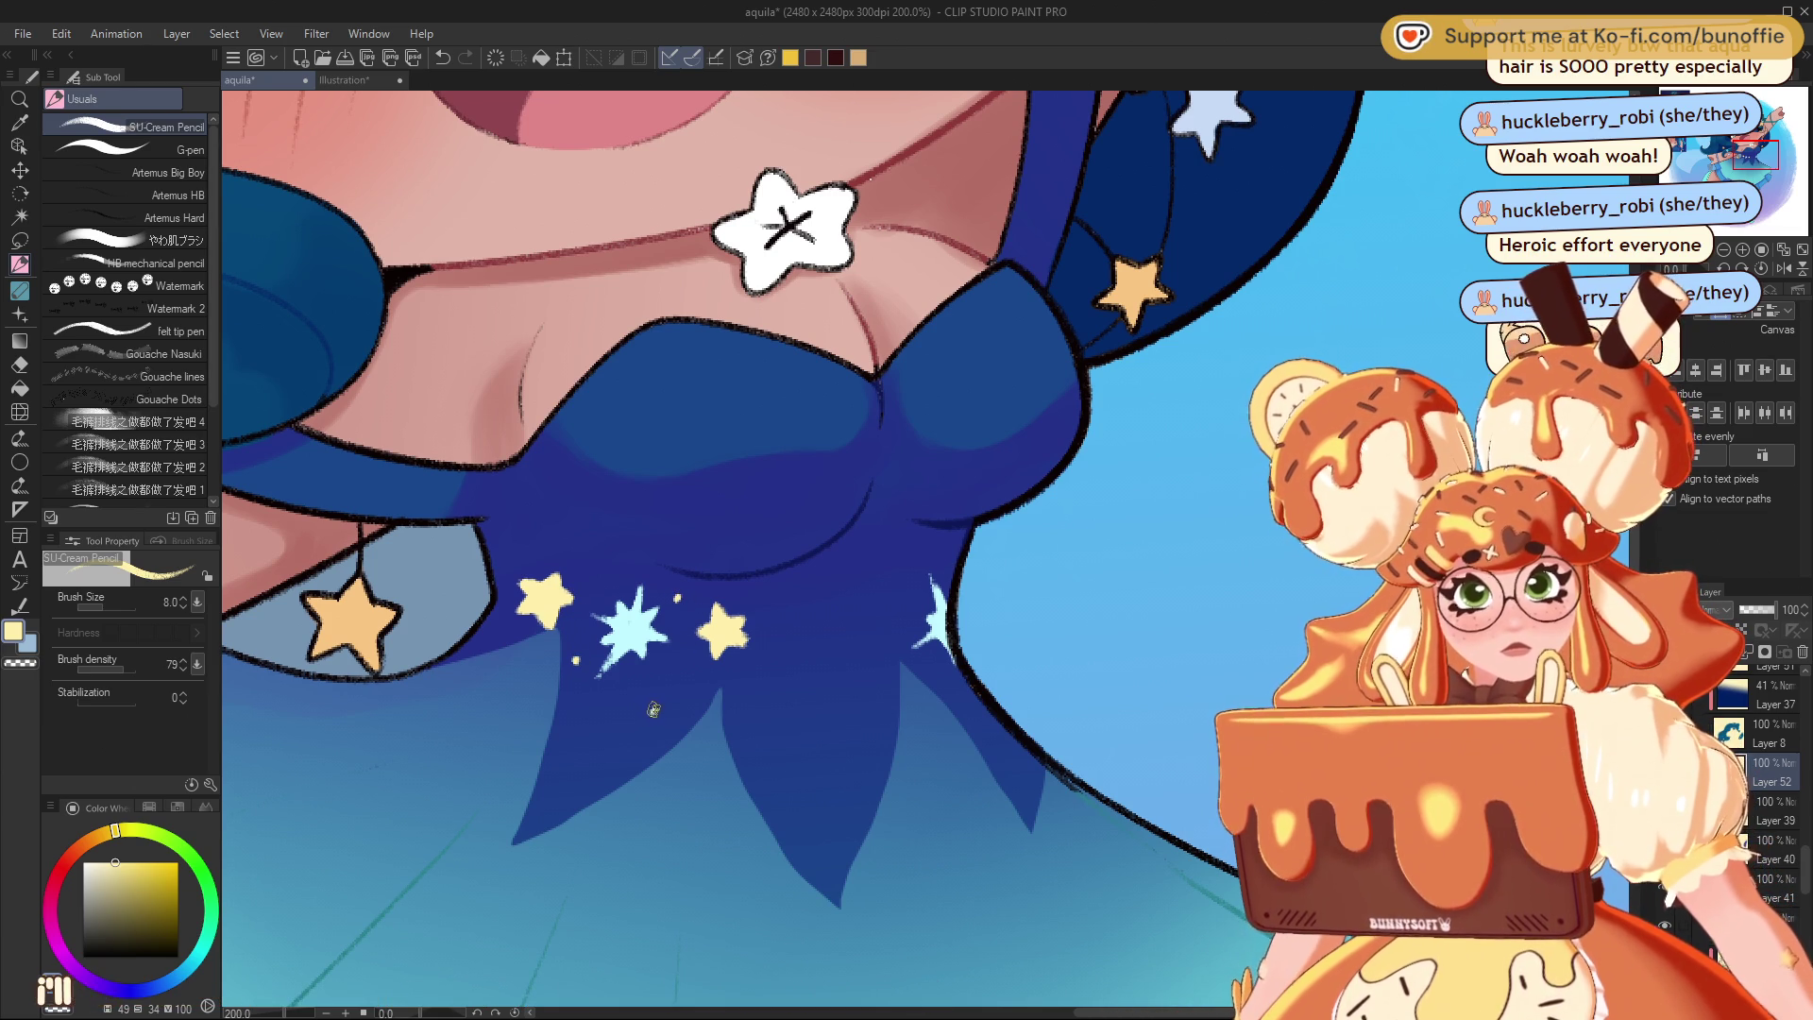
{"action": "left_click", "coordinate": [503, 551]}
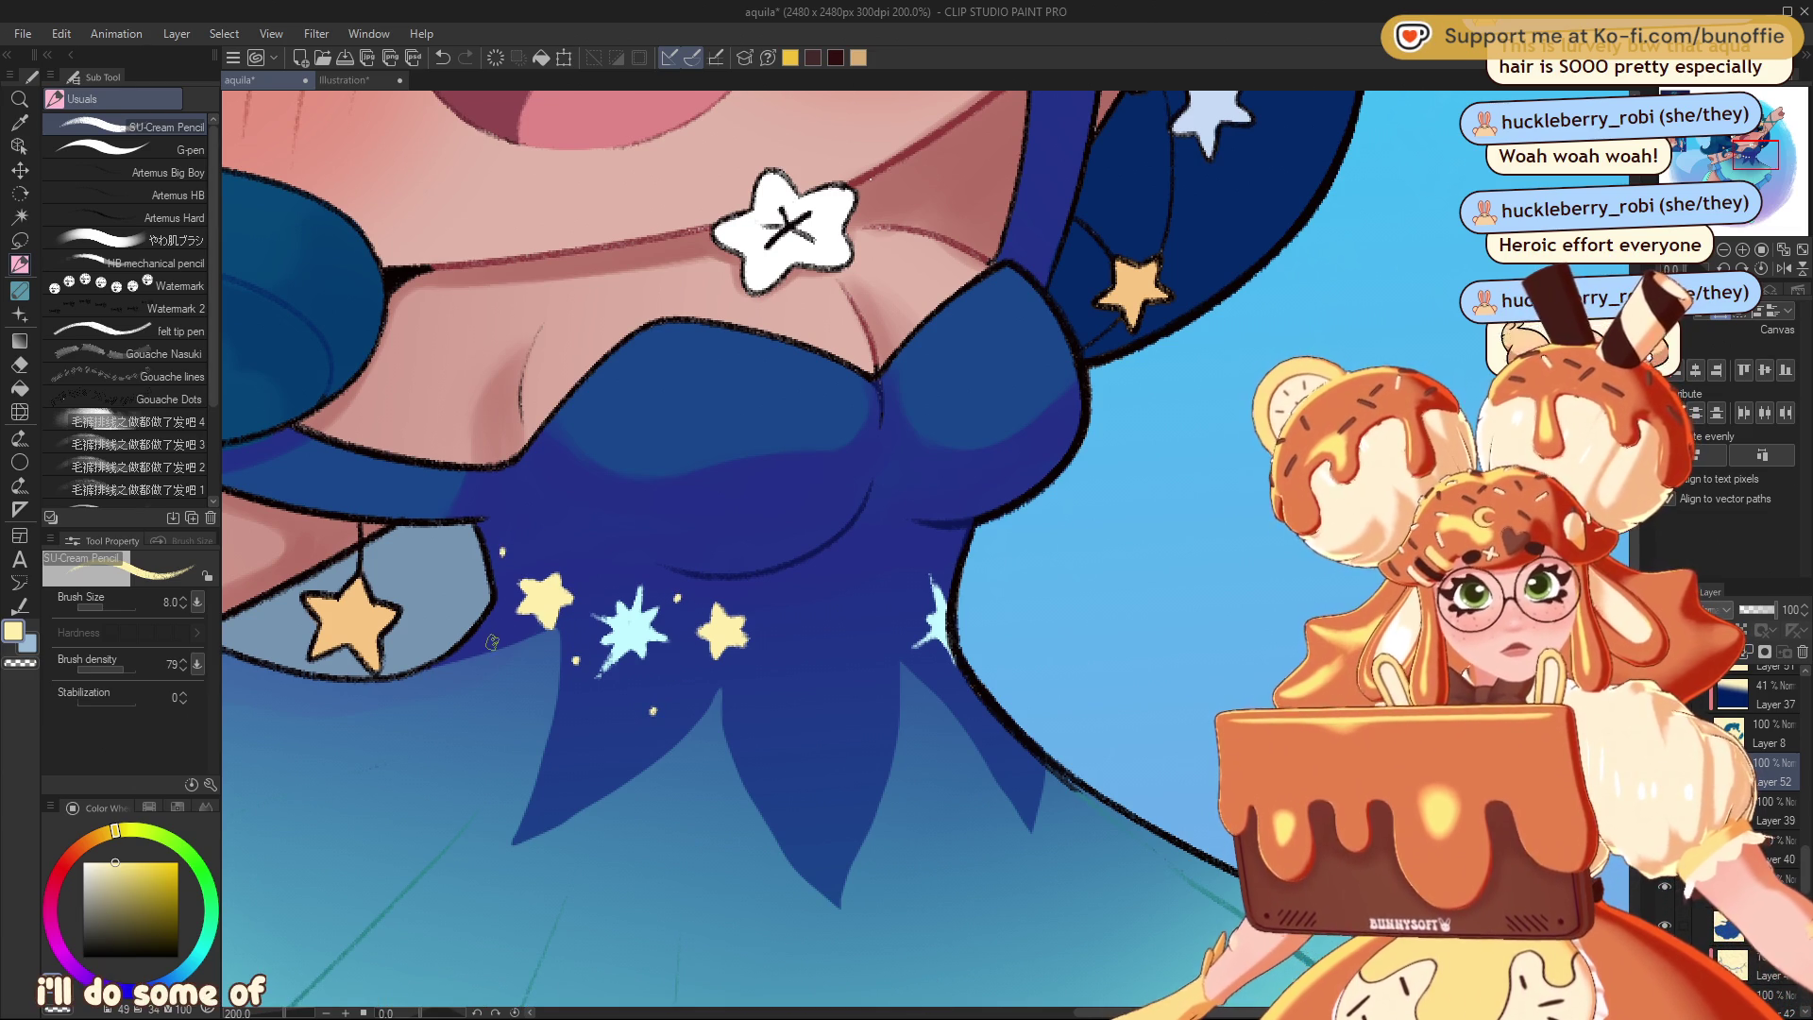
{"action": "left_click", "coordinate": [489, 641]}
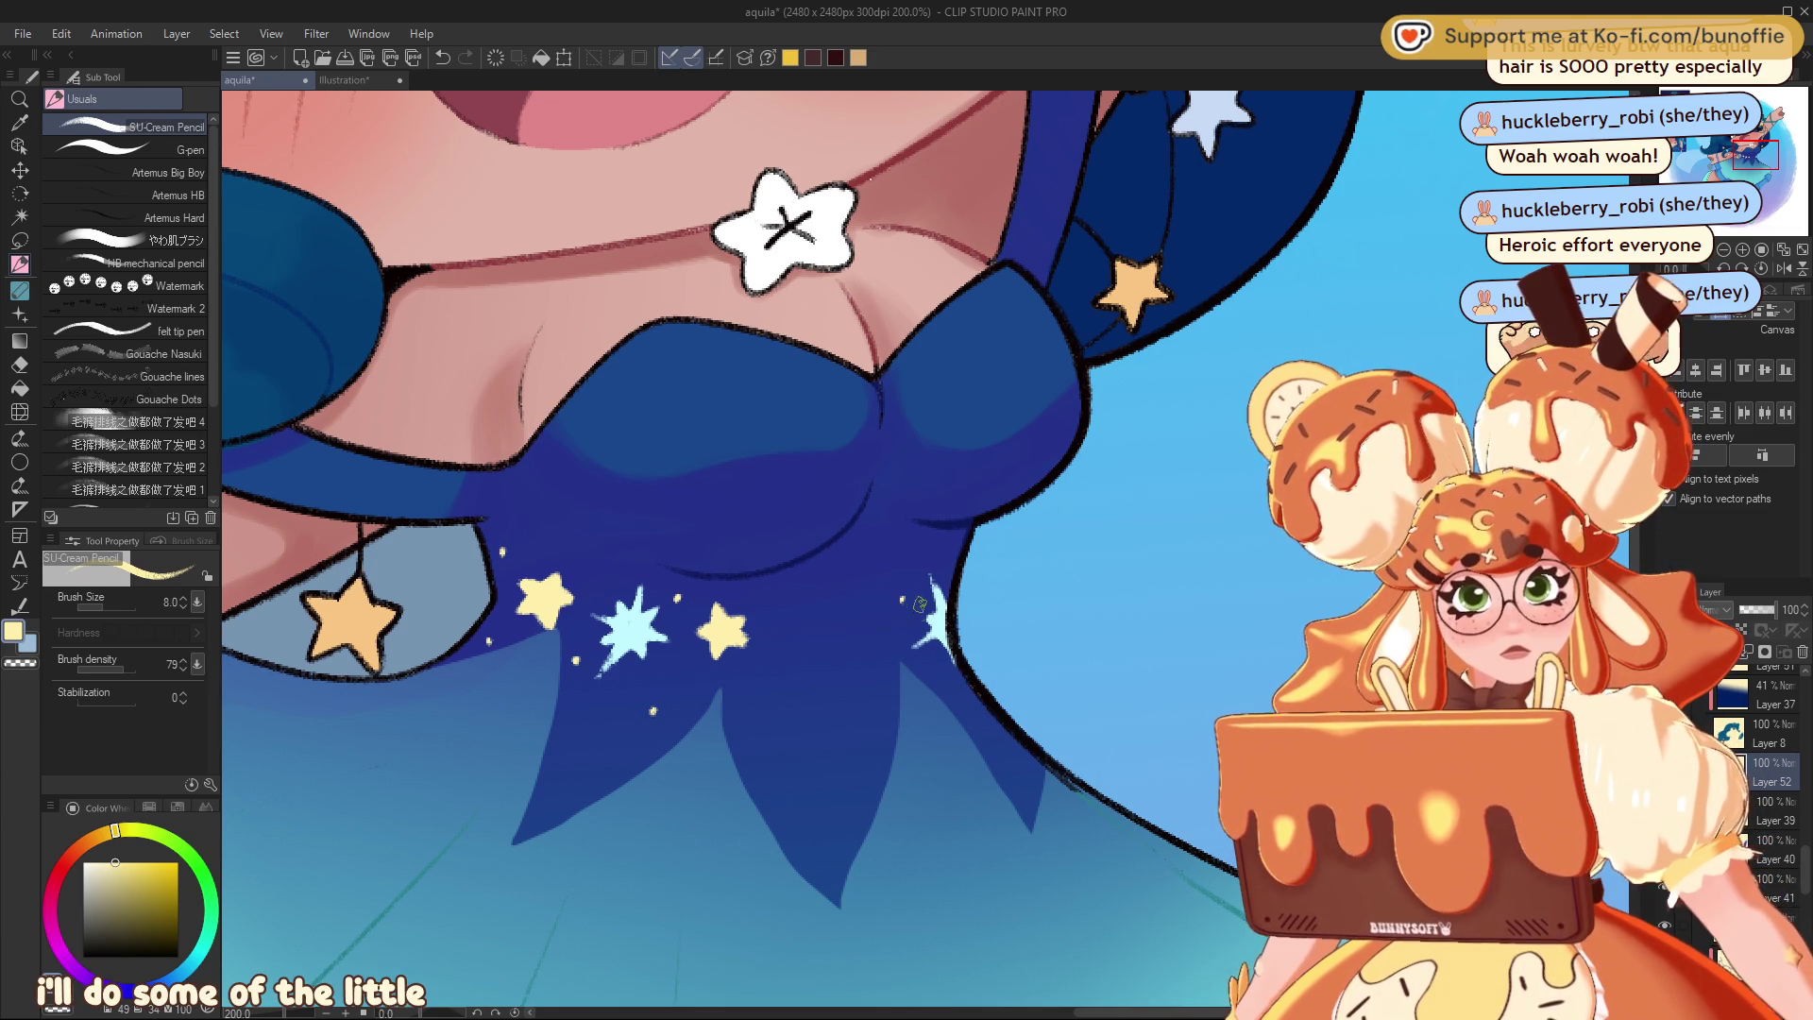
{"action": "left_click", "coordinate": [940, 668]}
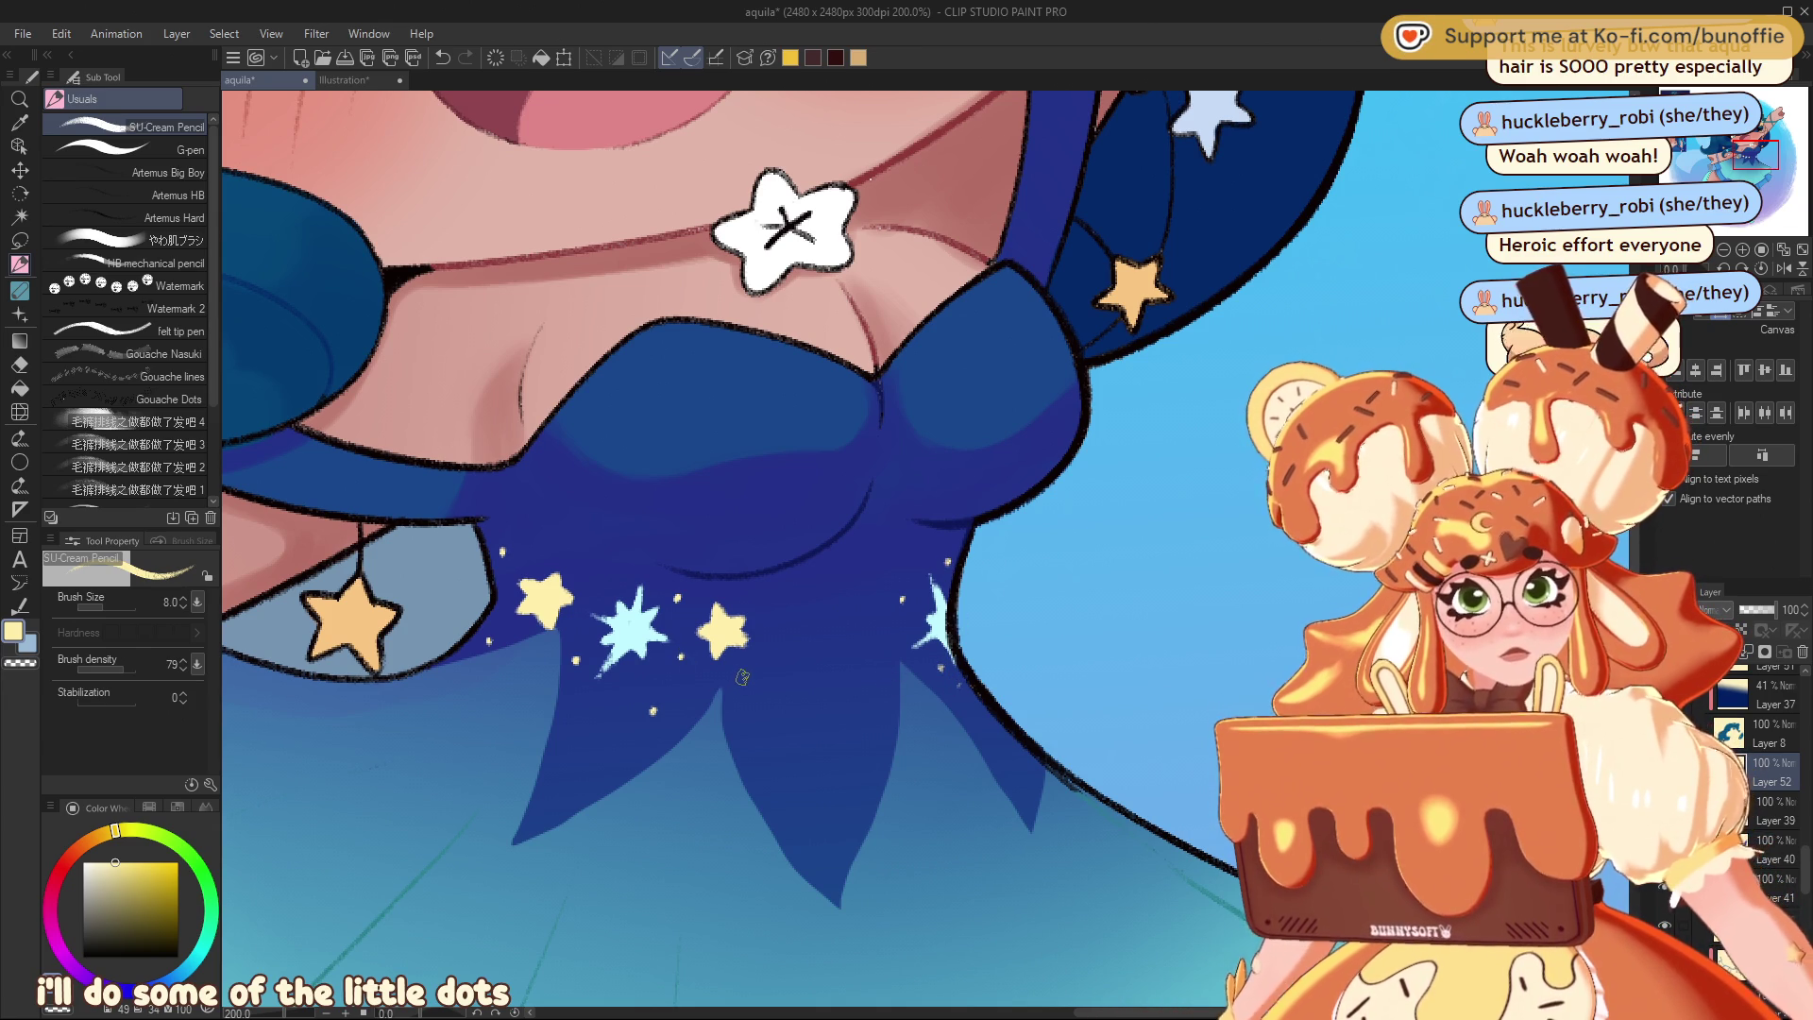
{"action": "left_click", "coordinate": [765, 626]}
{"action": "left_click", "coordinate": [635, 618], "text": "alt"}
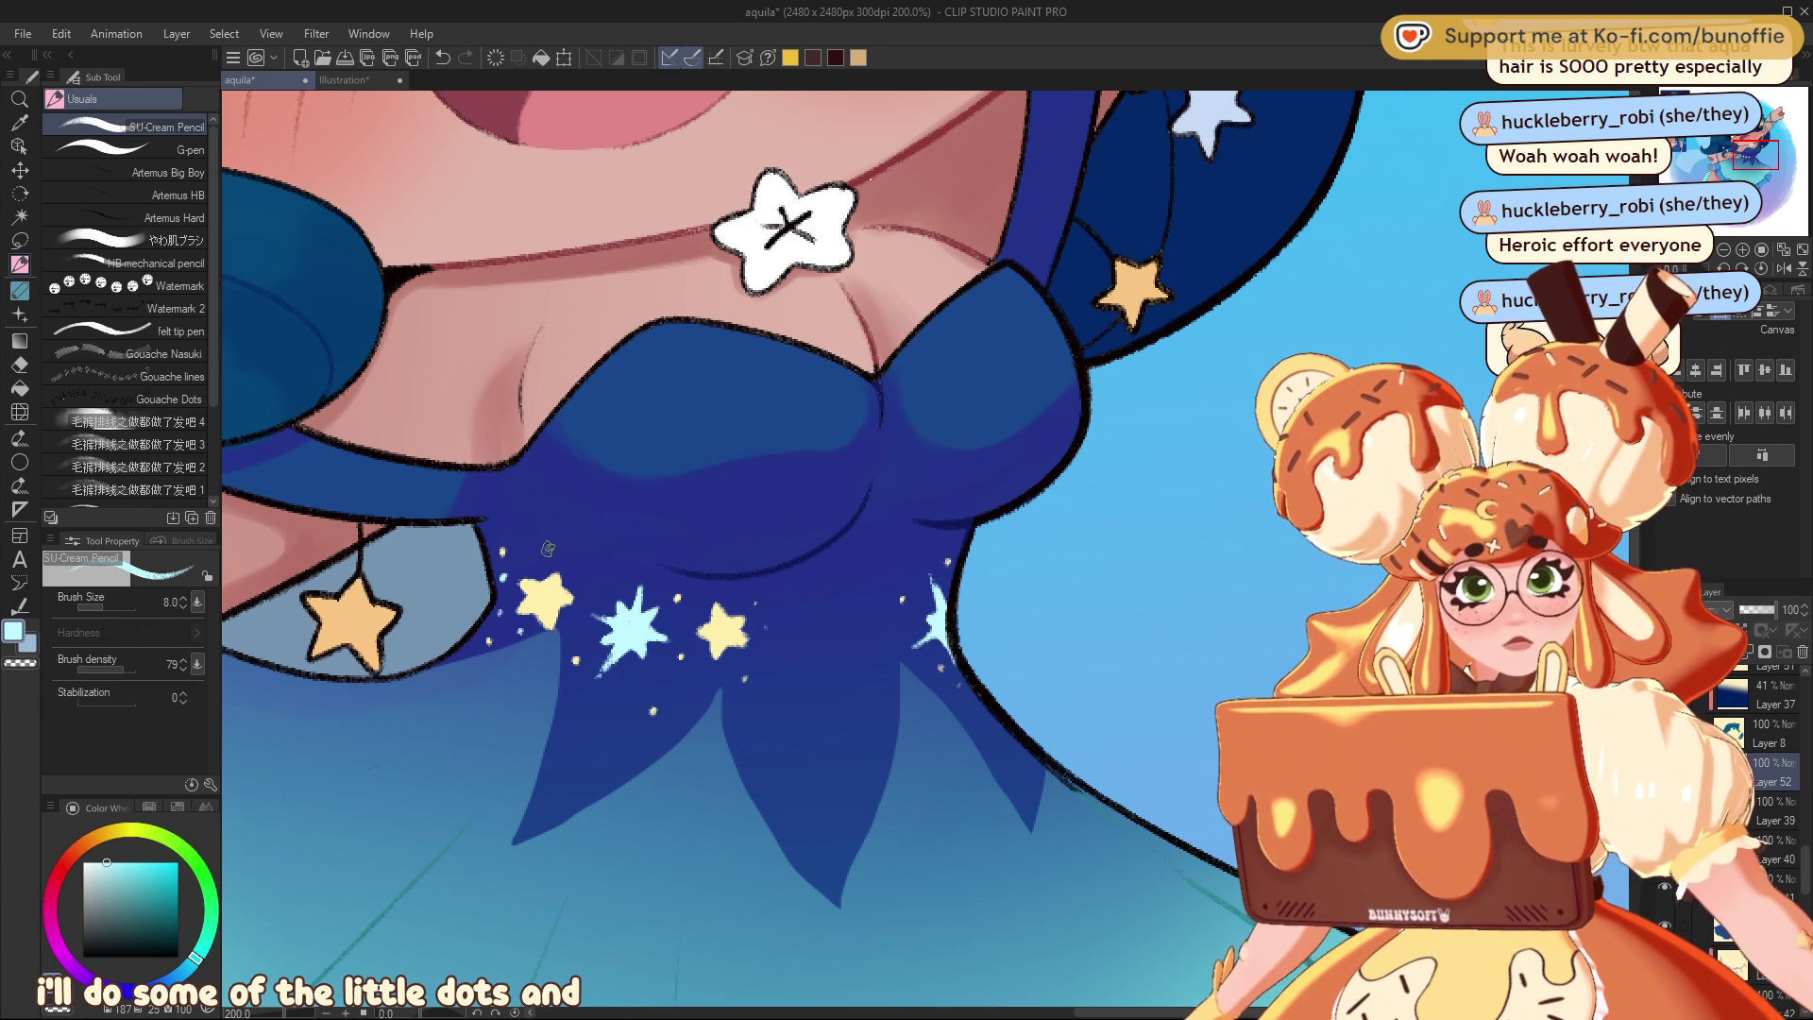
{"action": "left_click", "coordinate": [601, 709]}
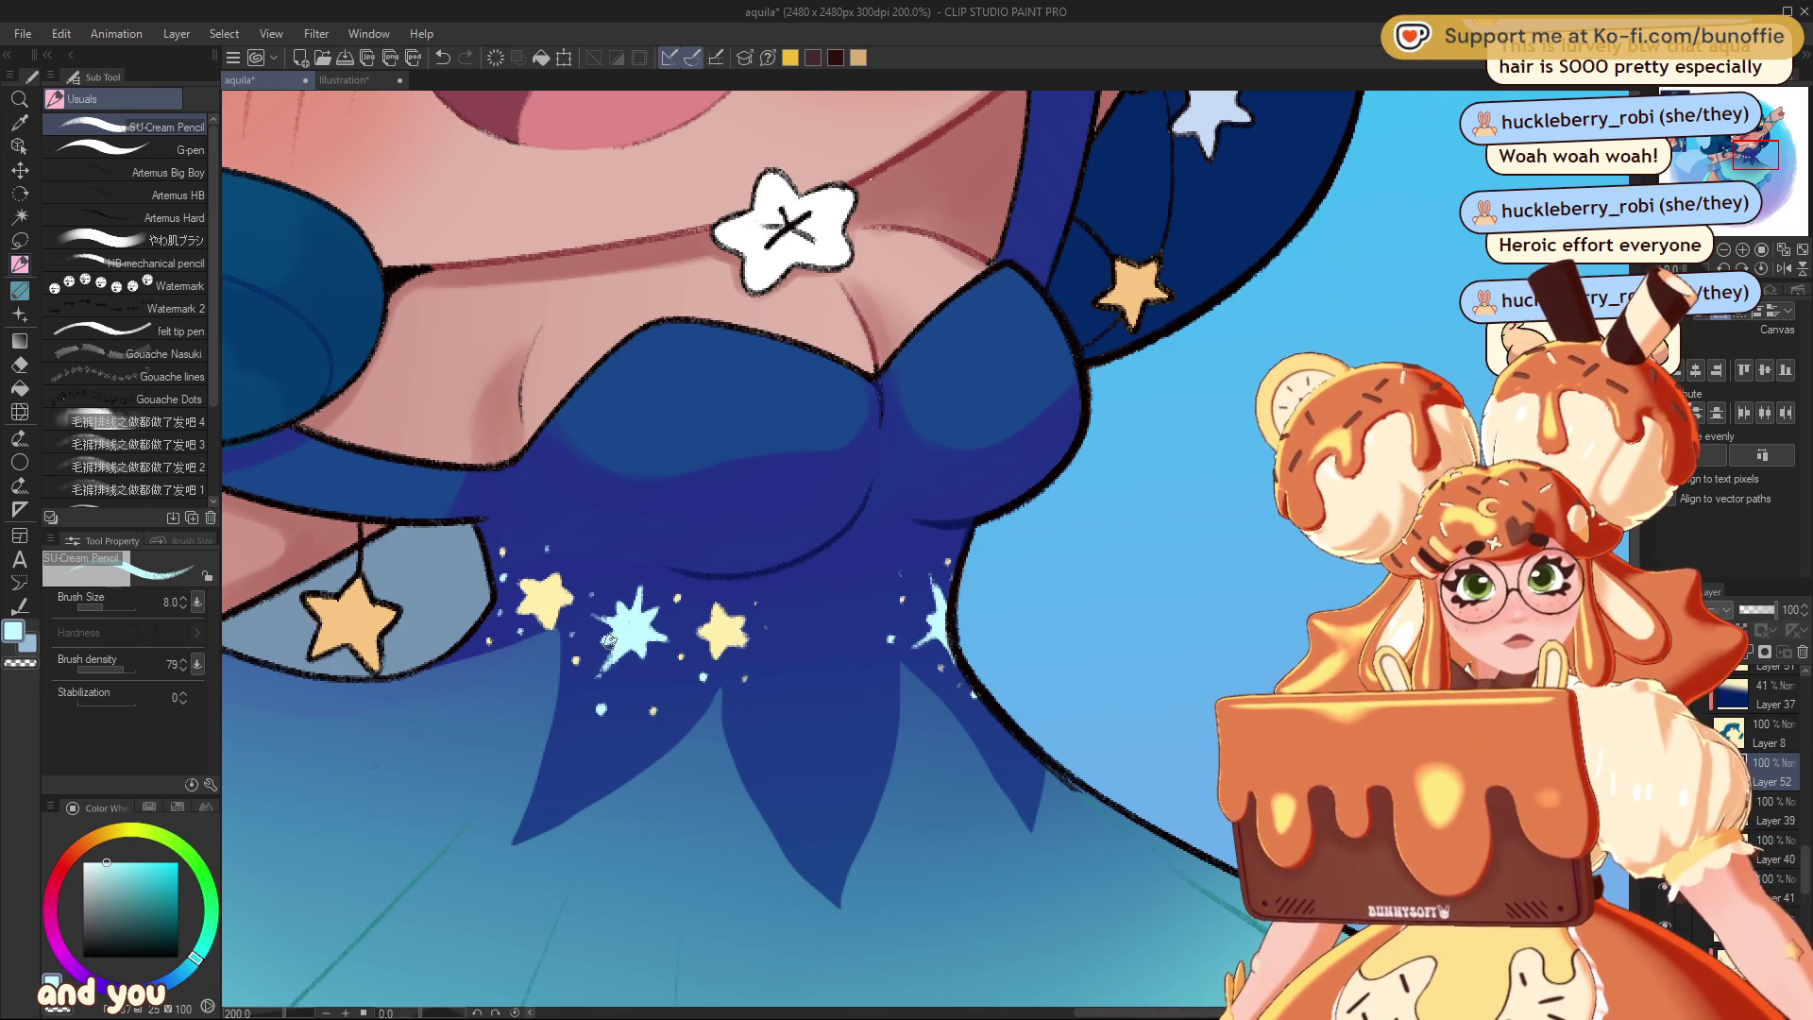
- Reduce the brush to size 5 and lengthen the cyan star's lower-left point with finer strokes
{"action": "key", "text": "bracketleft"}
{"action": "key", "text": "bracketleft"}
{"action": "key", "text": "bracketleft"}
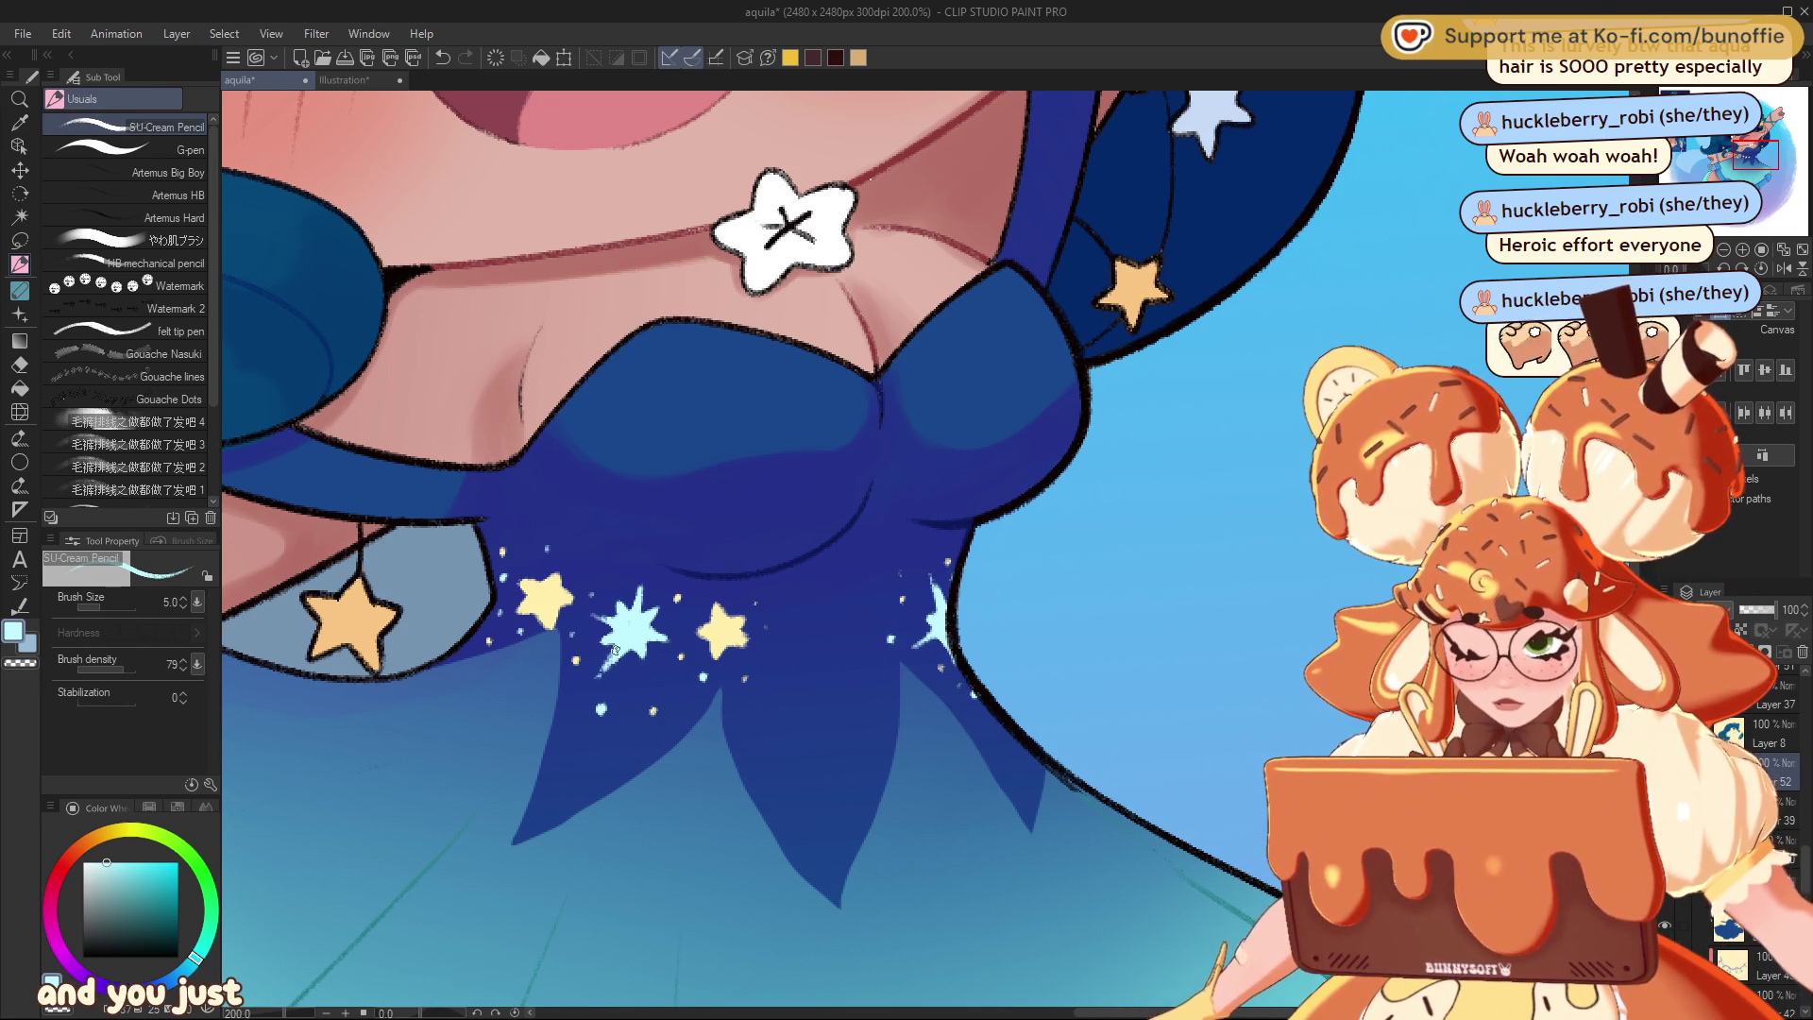
{"action": "mouse_move", "coordinate": [597, 677]}
{"action": "left_mouse_down"}
{"action": "mouse_move", "coordinate": [625, 650]}
{"action": "mouse_move", "coordinate": [603, 621]}
{"action": "left_mouse_up"}
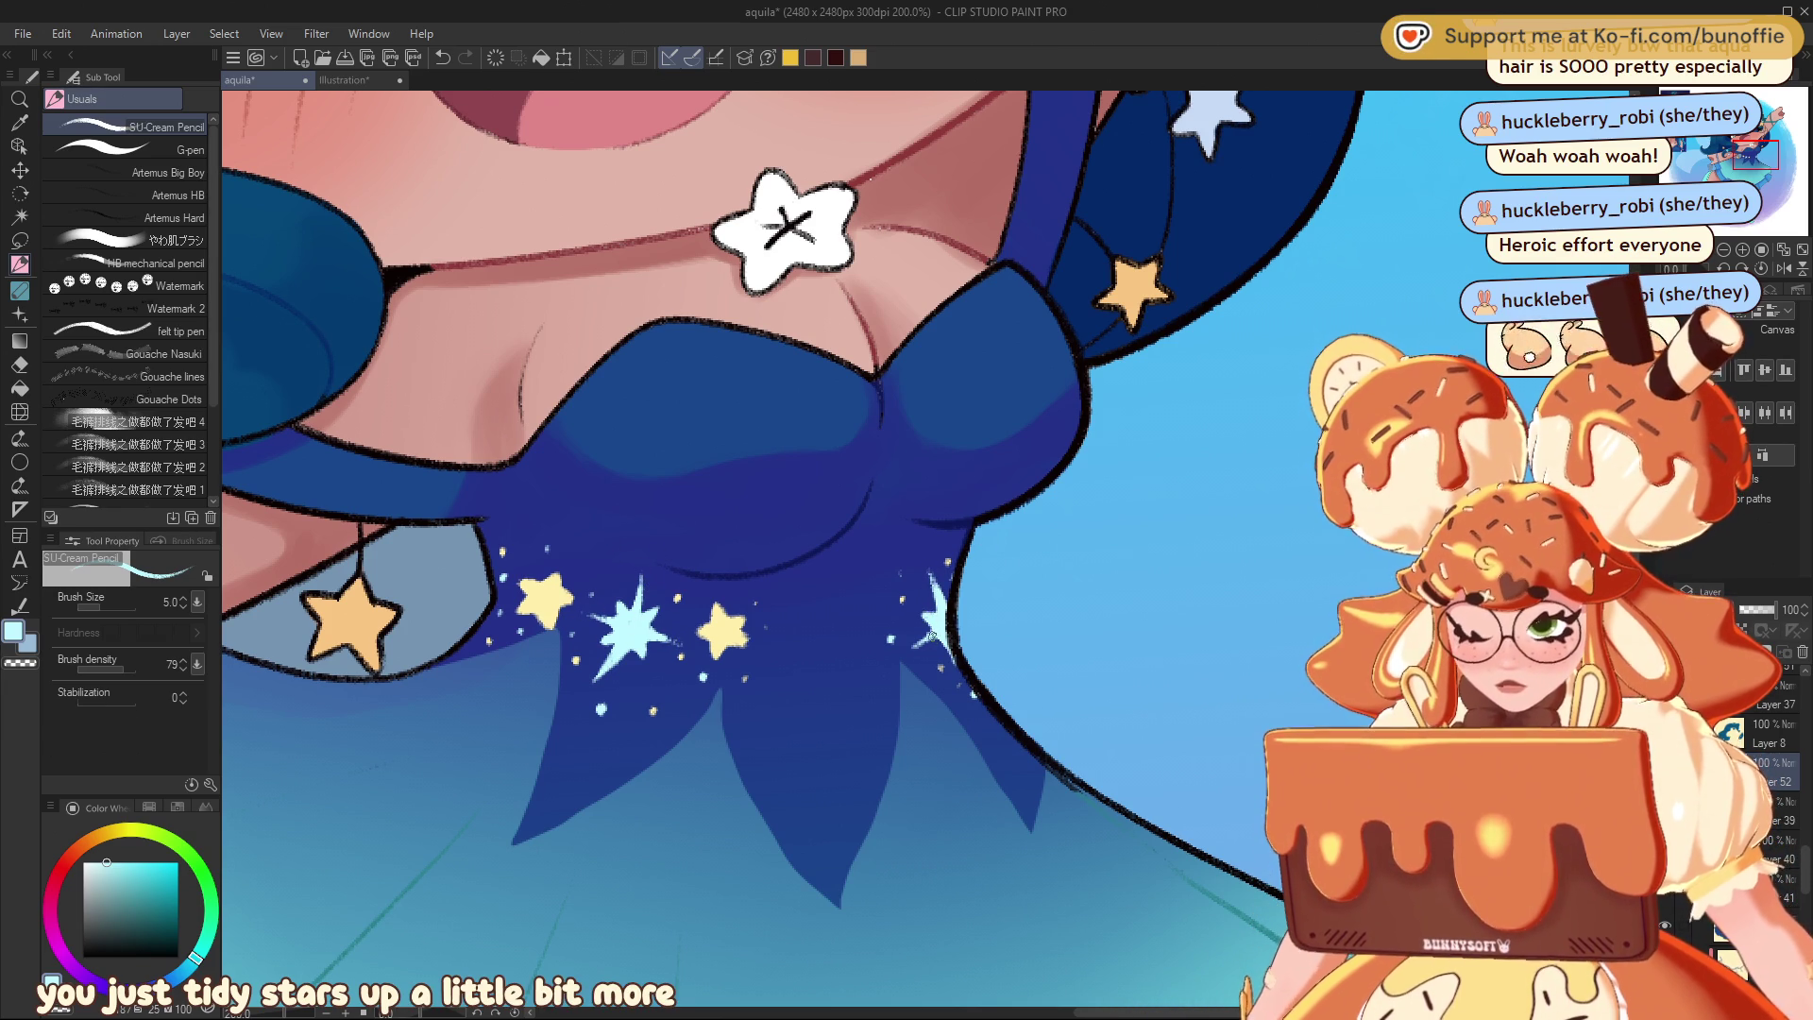
{"action": "left_click_drag", "start_coordinate": [935, 636], "coordinate": [907, 652]}
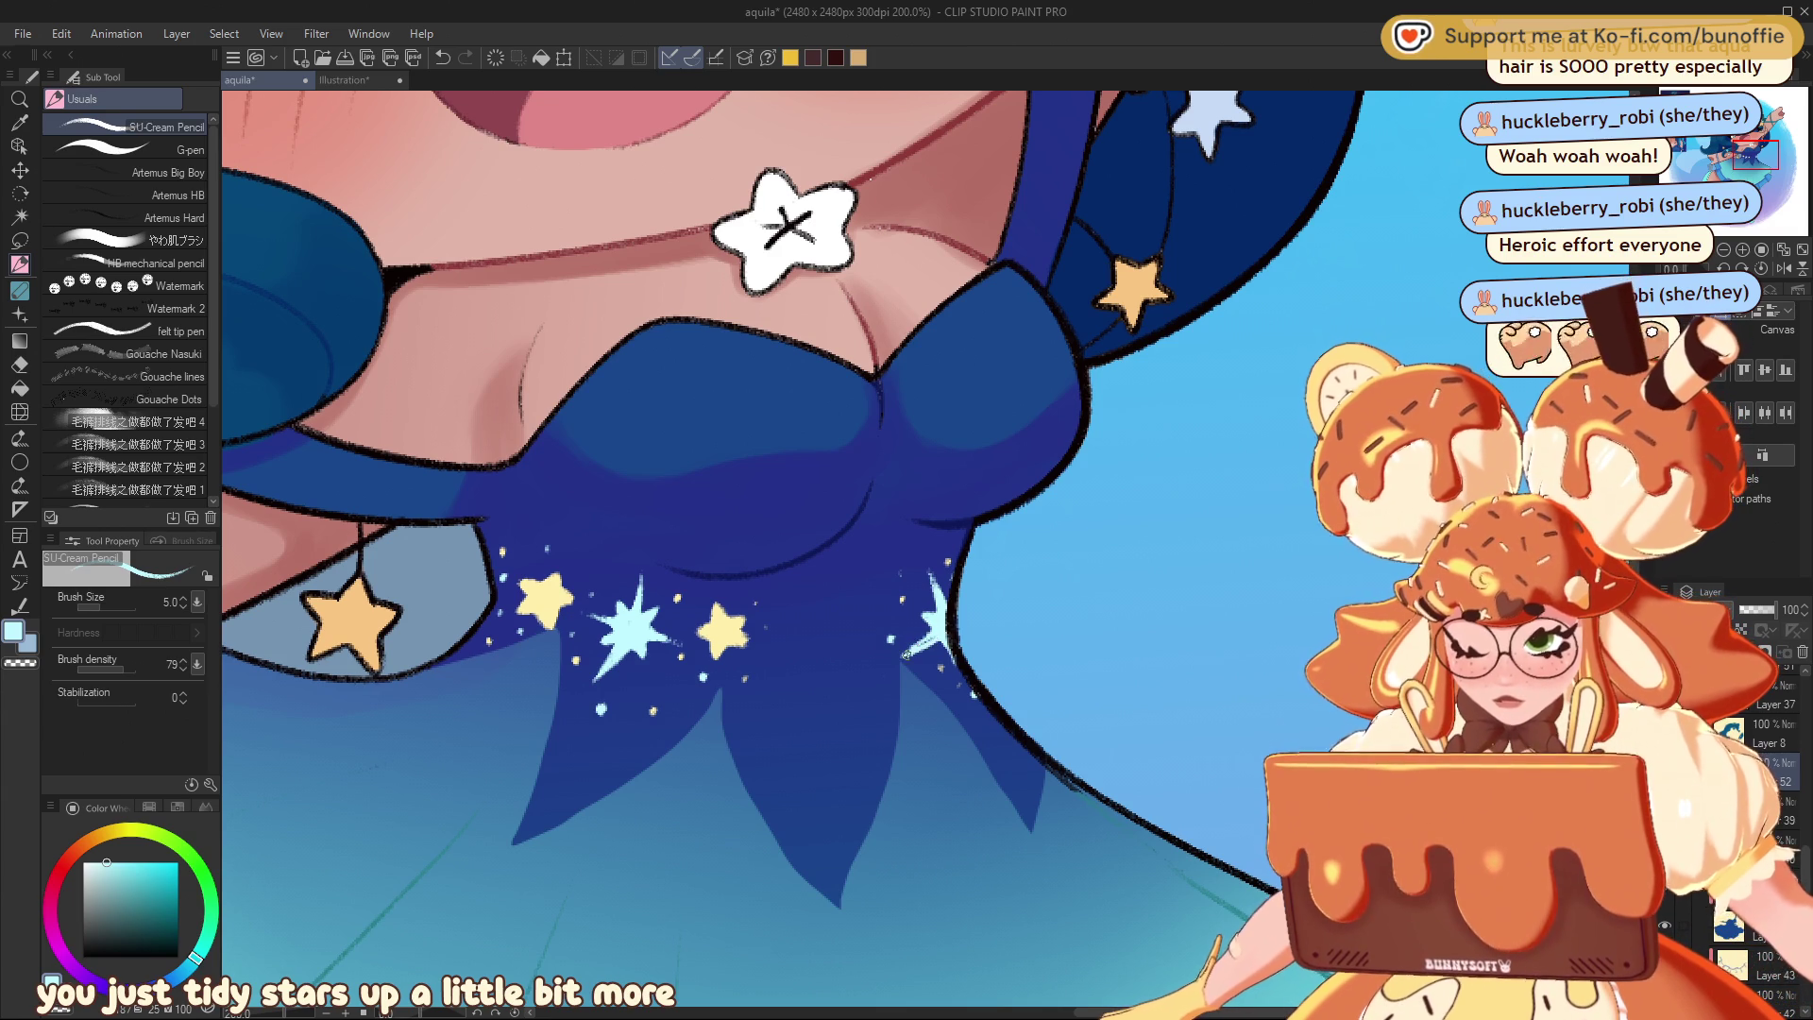
{"action": "key", "text": "c"}
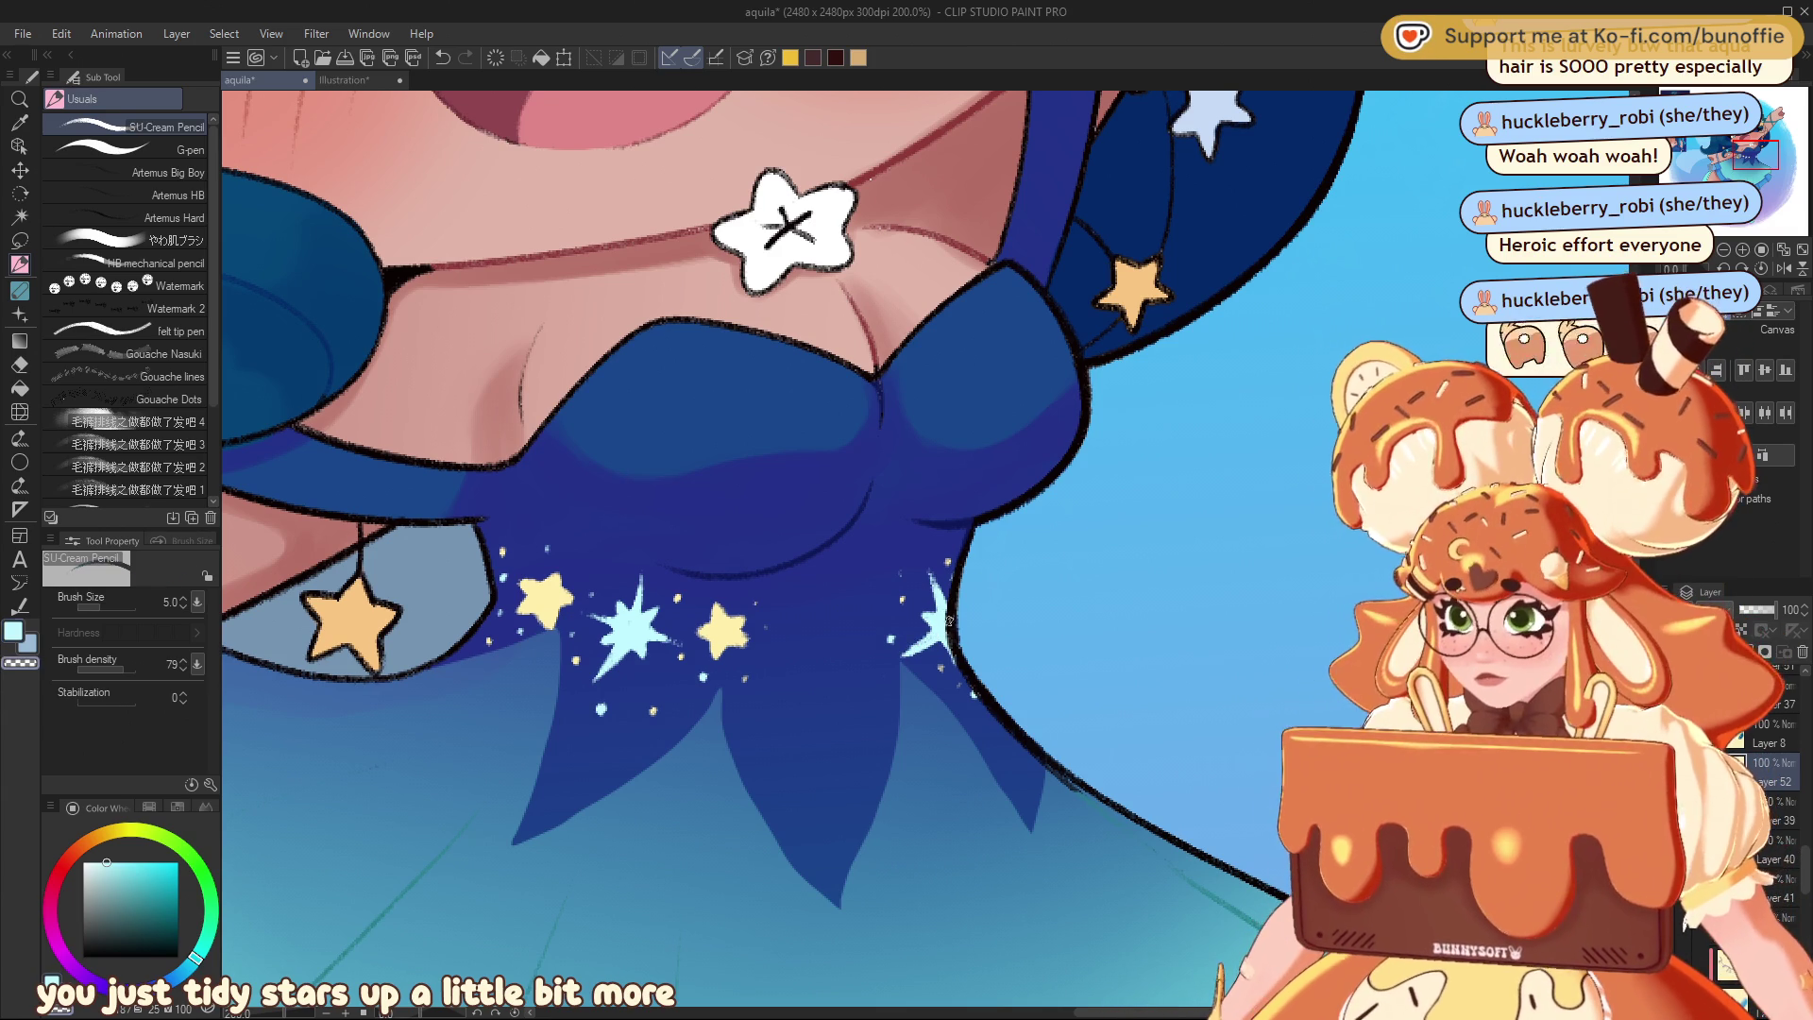
{"action": "key", "text": "c"}
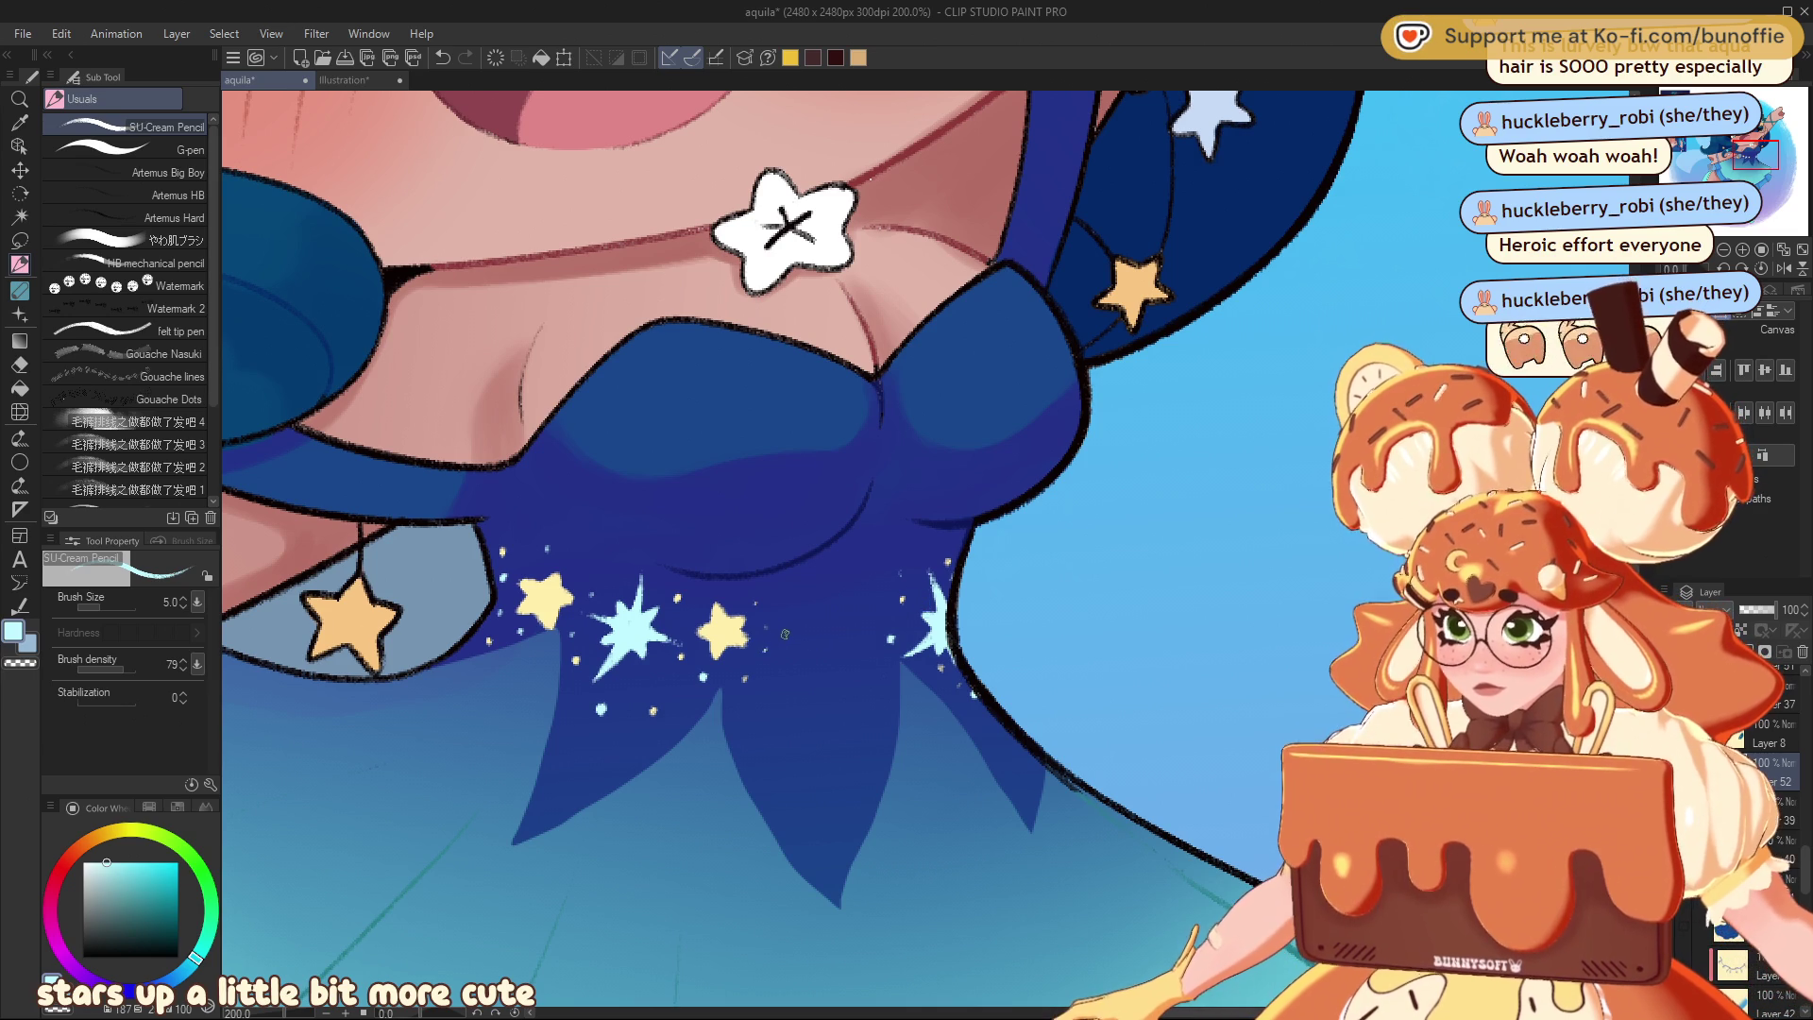
{"action": "key", "text": "ctrl+minus"}
{"action": "key", "text": "ctrl+minus"}
{"action": "key", "text": "ctrl+minus"}
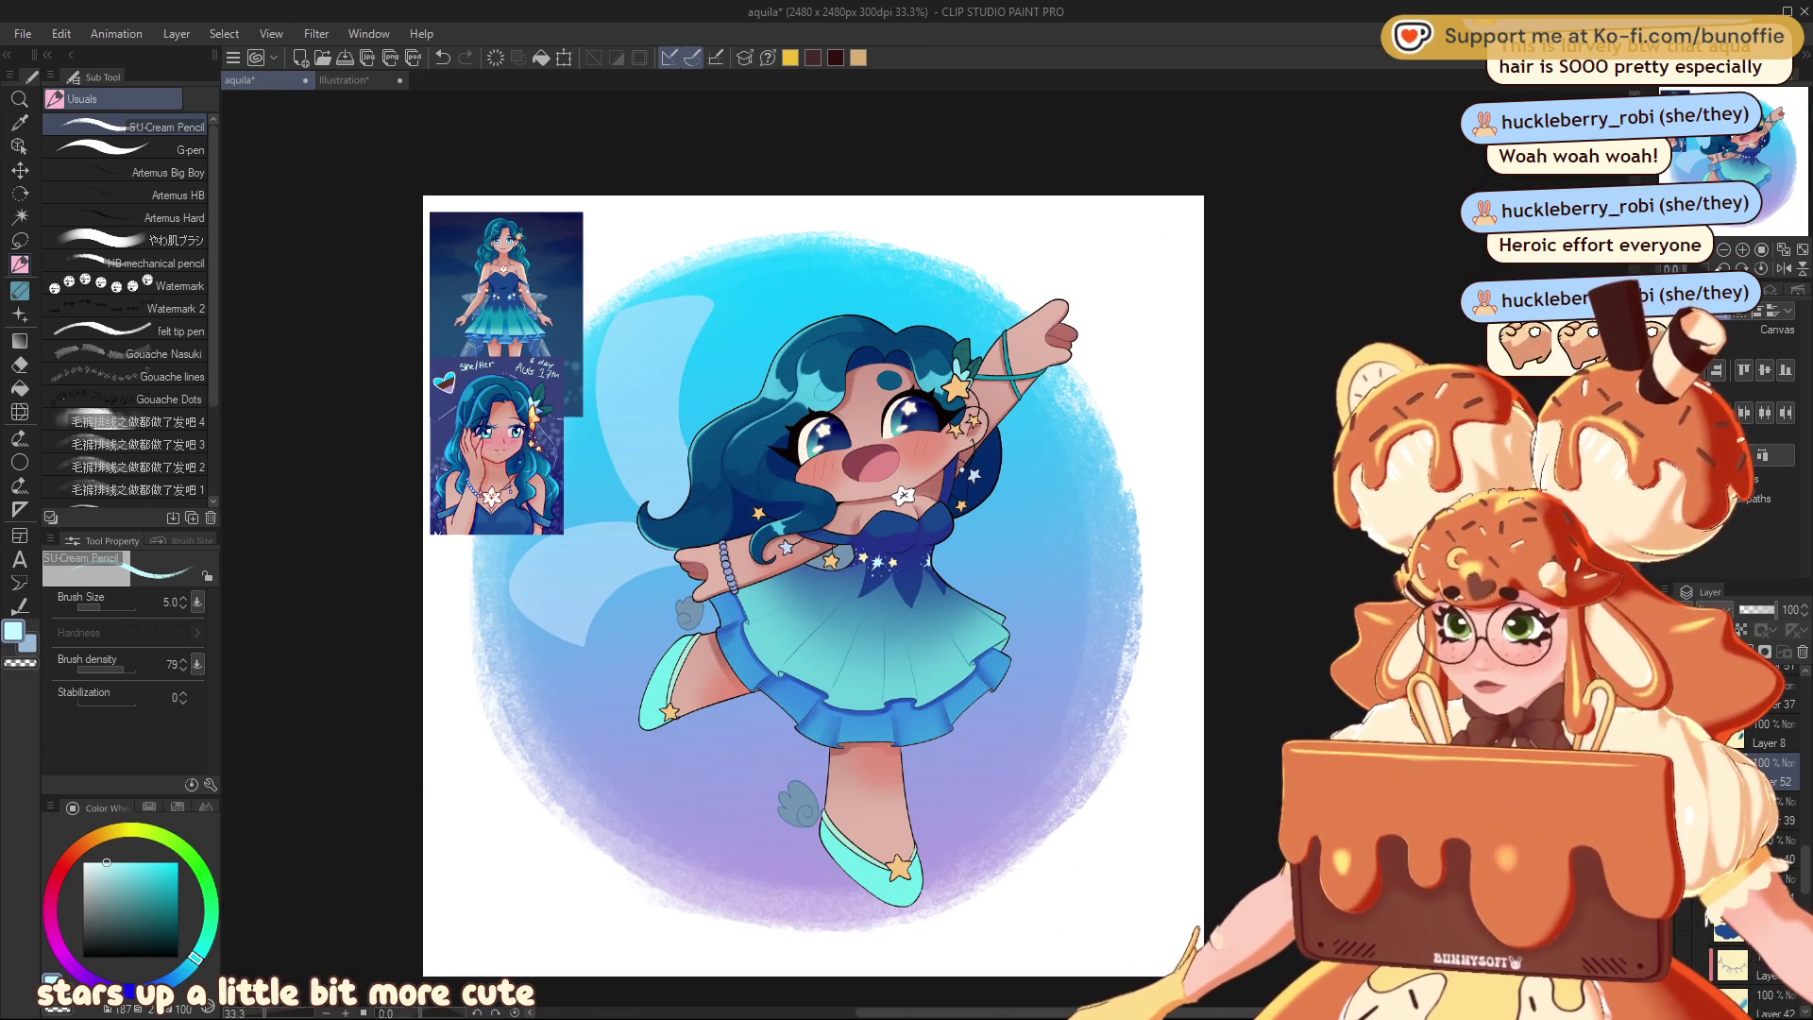
- Zoom to 66.7% and pan to the fairy's face and star-covered bodice
{"action": "key", "text": "ctrl+plus"}
{"action": "key", "text": "ctrl+plus"}
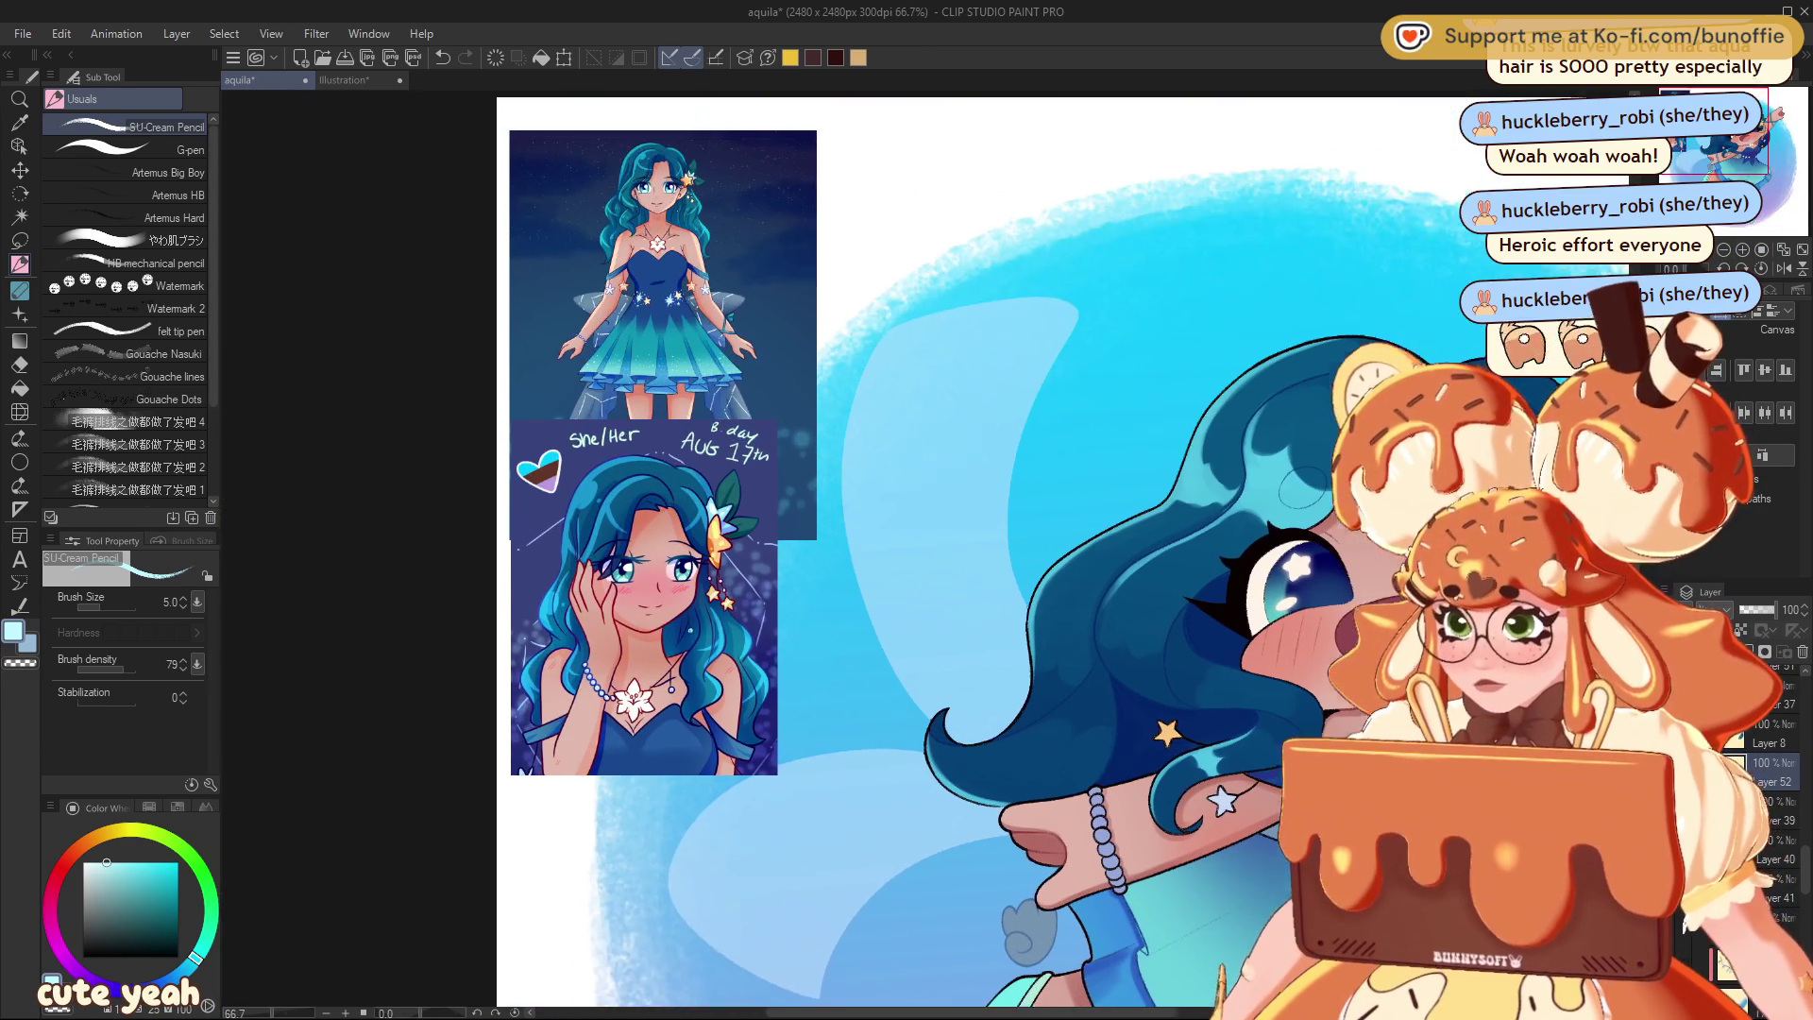
{"action": "left_click_drag", "start_coordinate": [1710, 132], "coordinate": [1749, 153]}
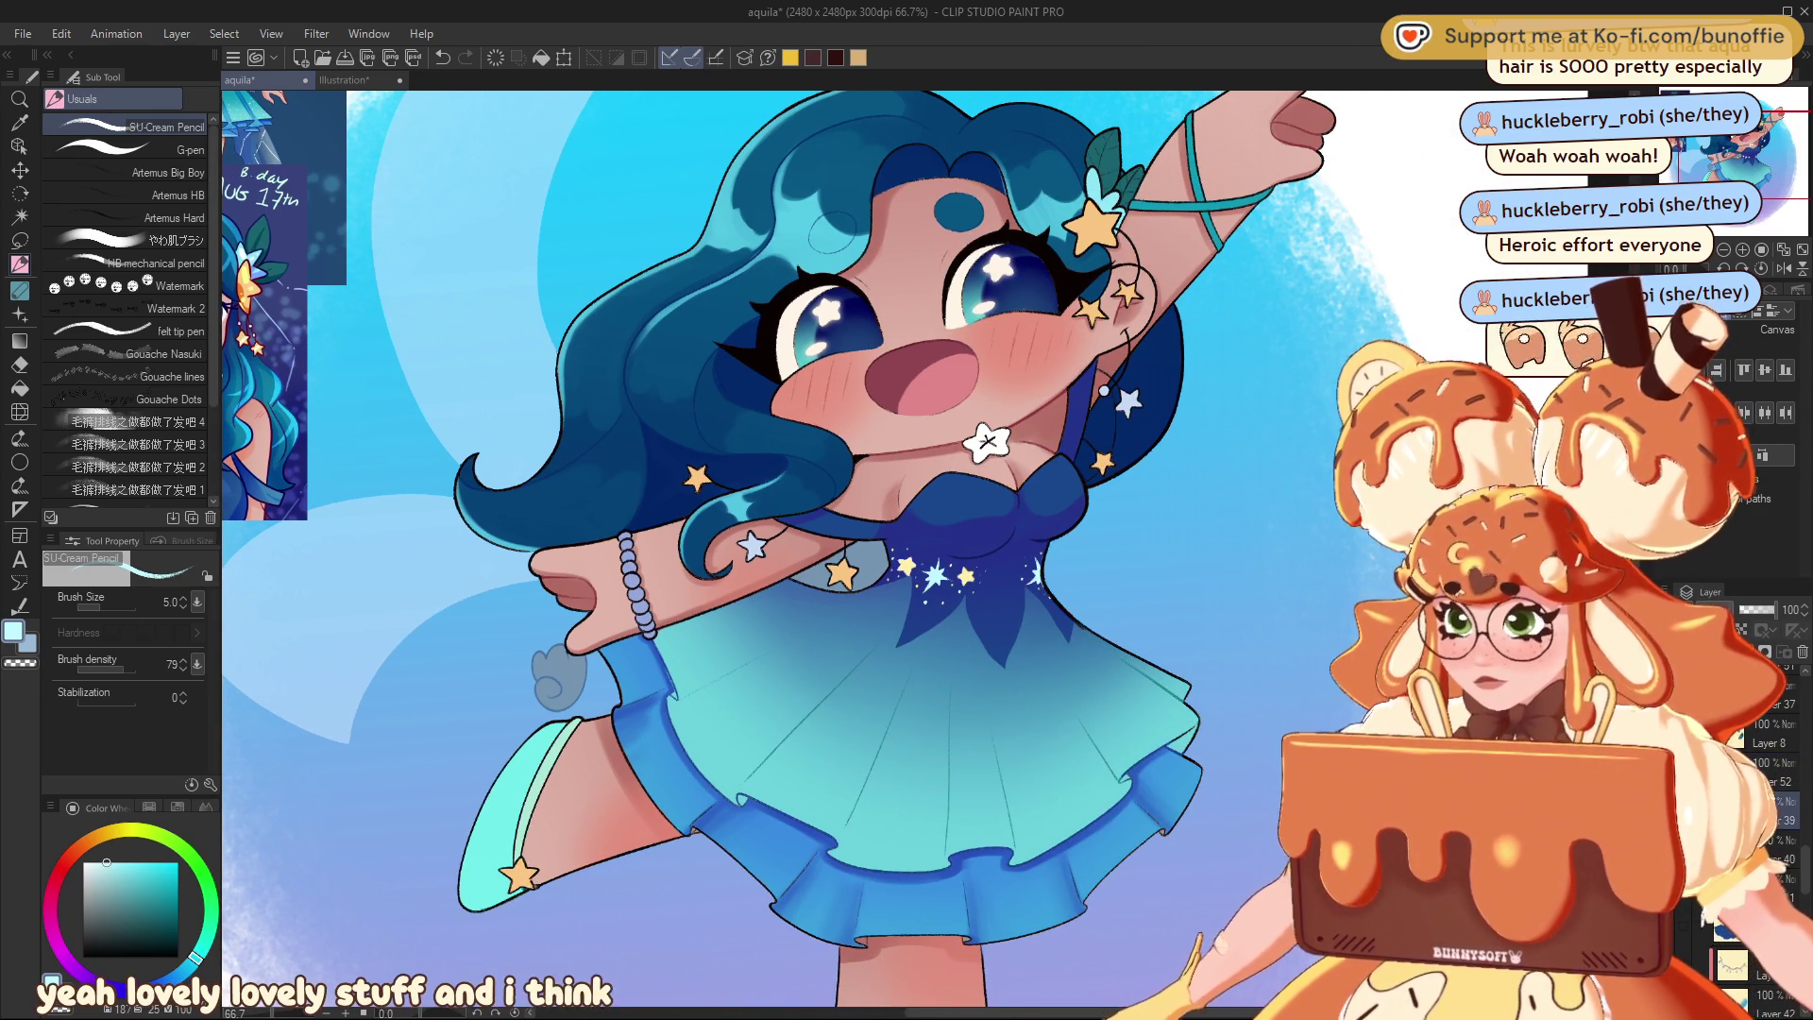
{"action": "left_click", "coordinate": [20, 241]}
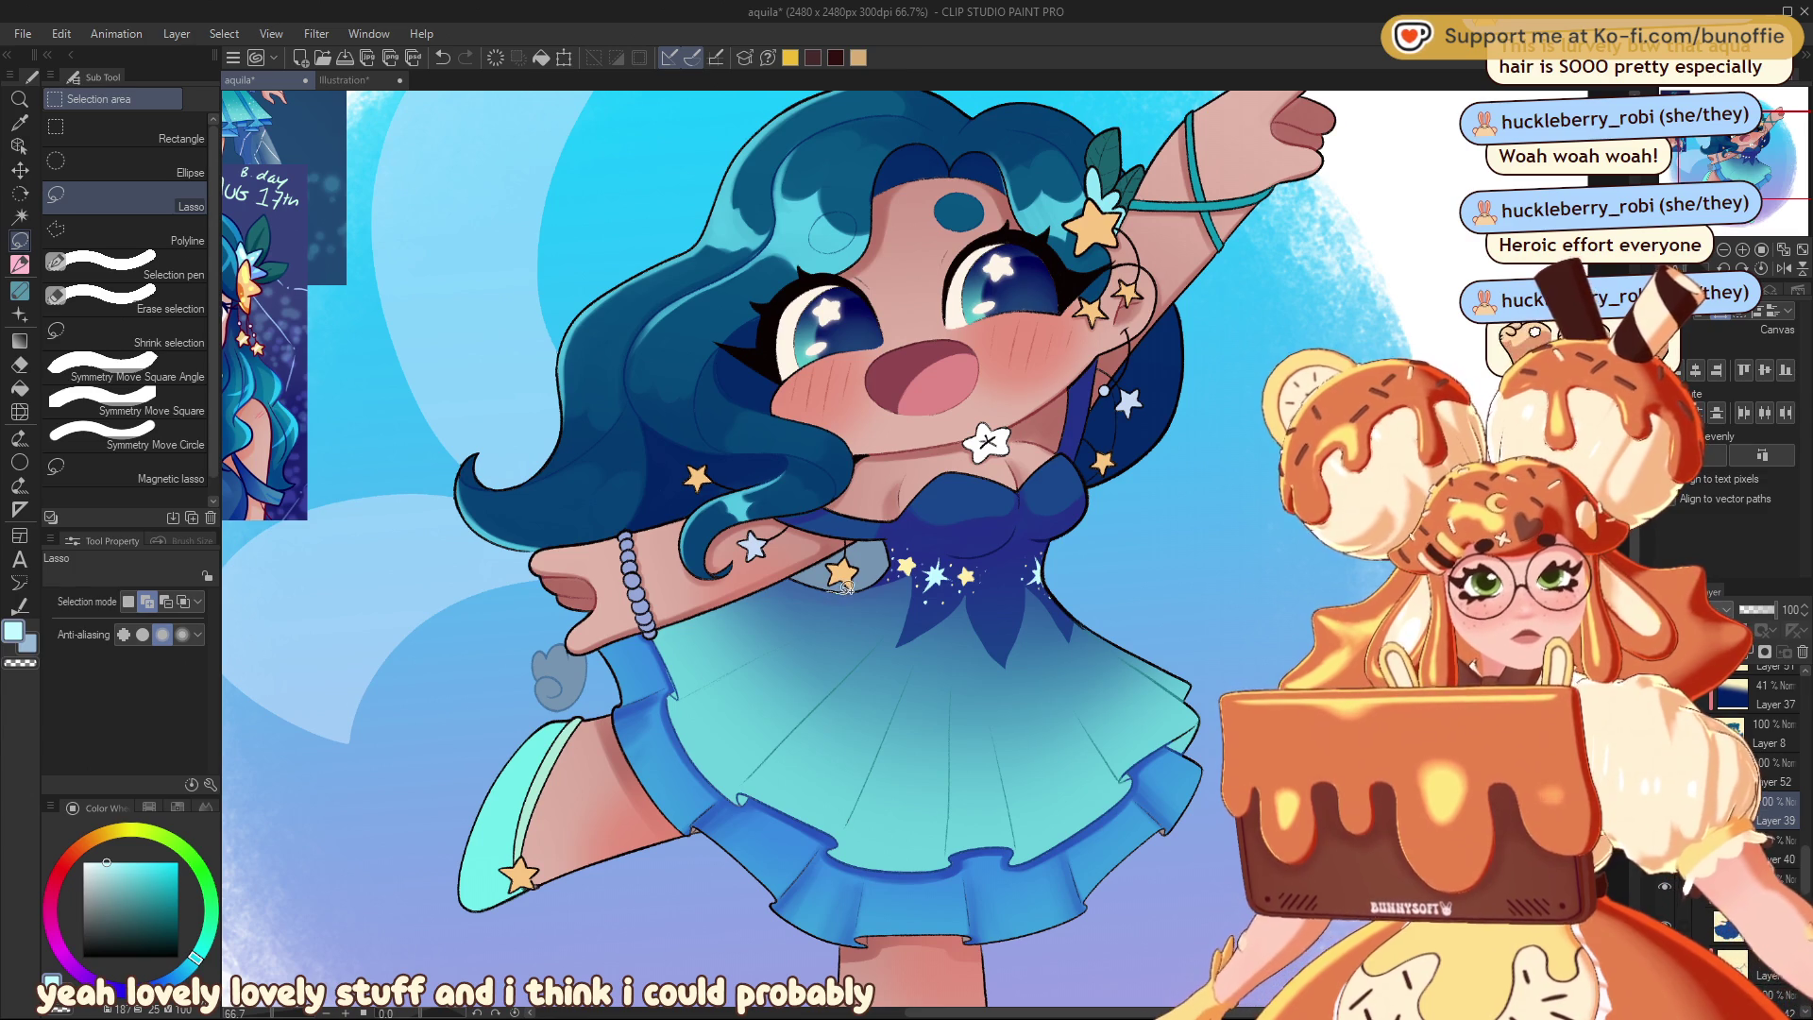
- Lasso the pointed bodice tips below the stars, where the bodice meets the skirt
{"action": "mouse_move", "coordinate": [847, 587]}
{"action": "left_mouse_down"}
{"action": "mouse_move", "coordinate": [883, 590]}
{"action": "mouse_move", "coordinate": [886, 669]}
{"action": "left_mouse_up"}
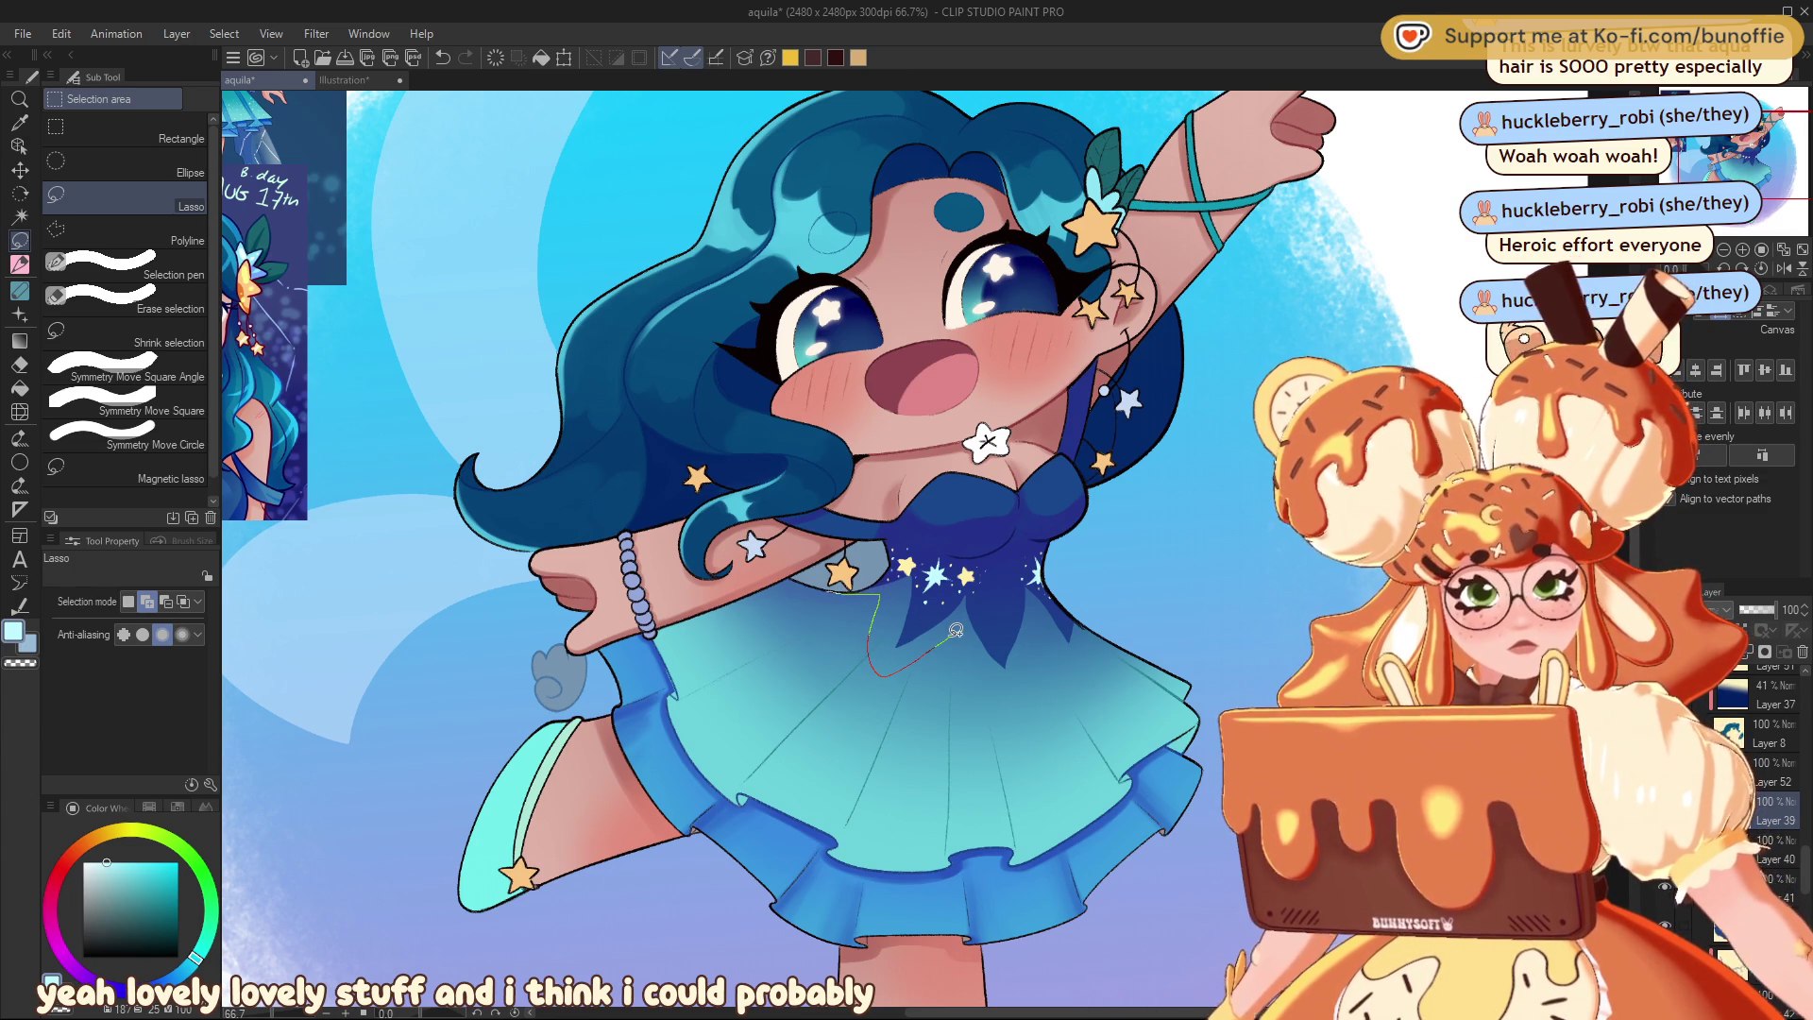
{"action": "left_click_drag", "start_coordinate": [1091, 631], "coordinate": [1078, 584]}
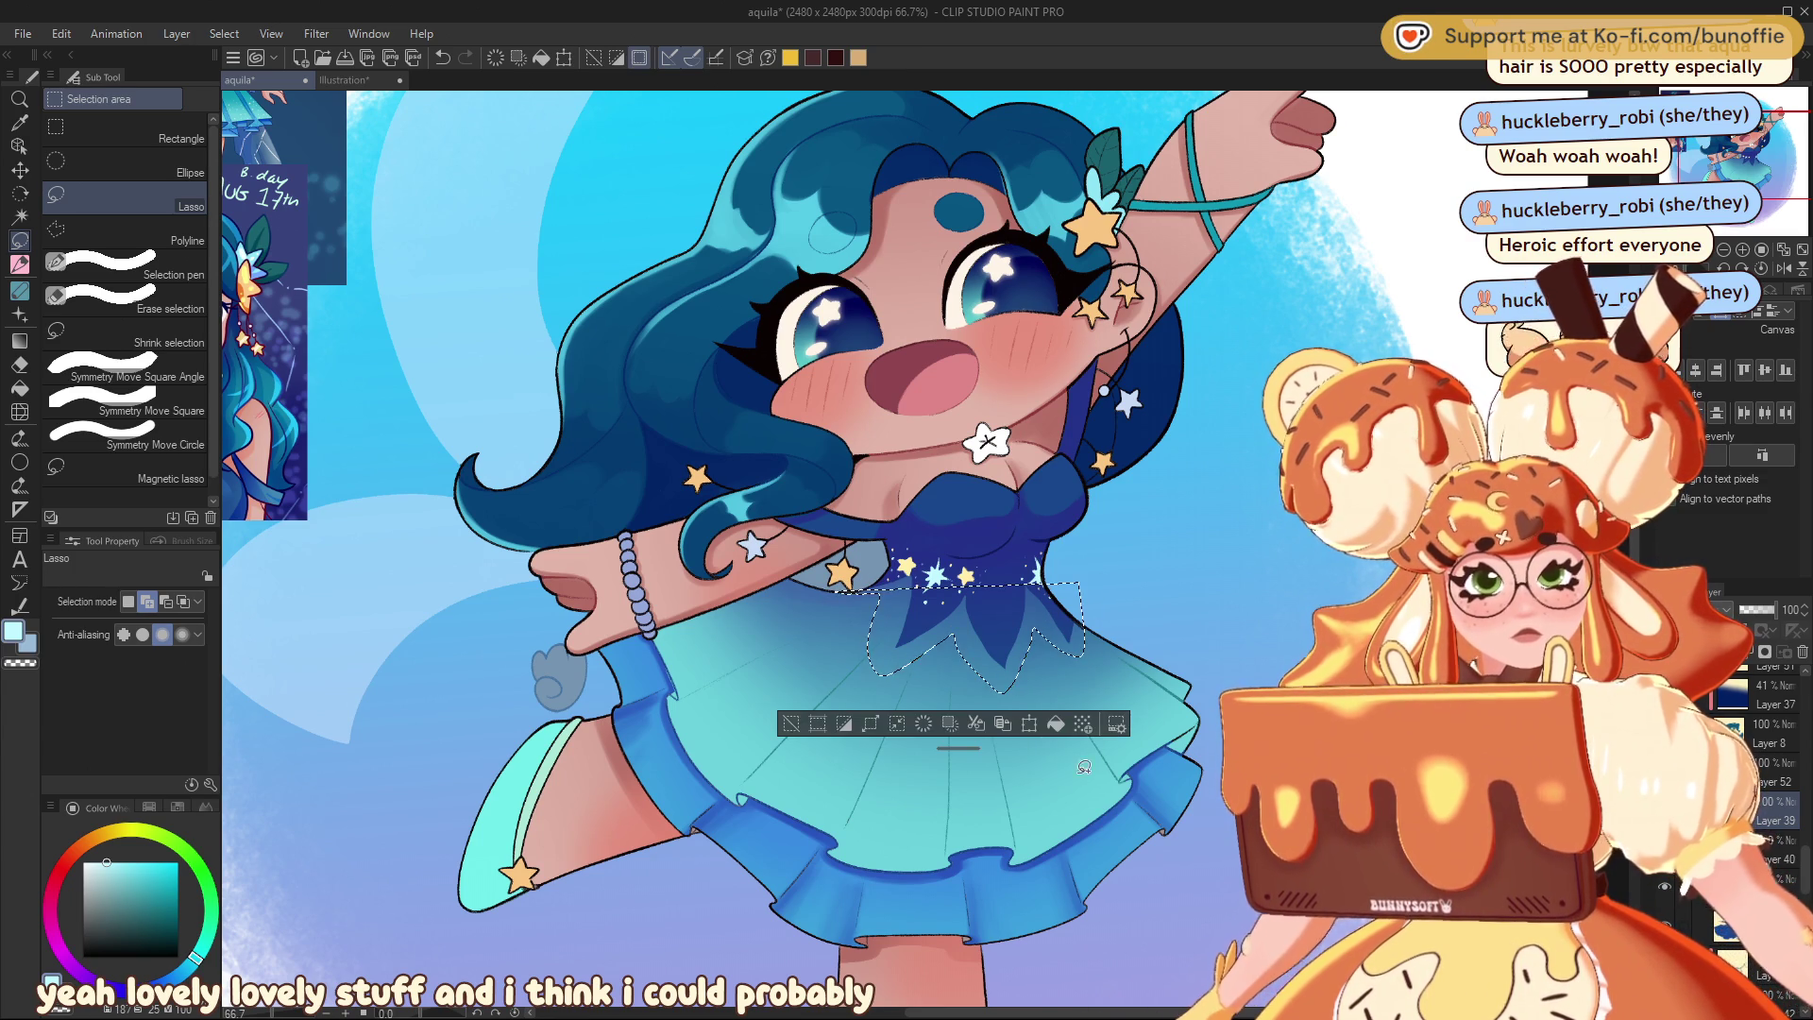